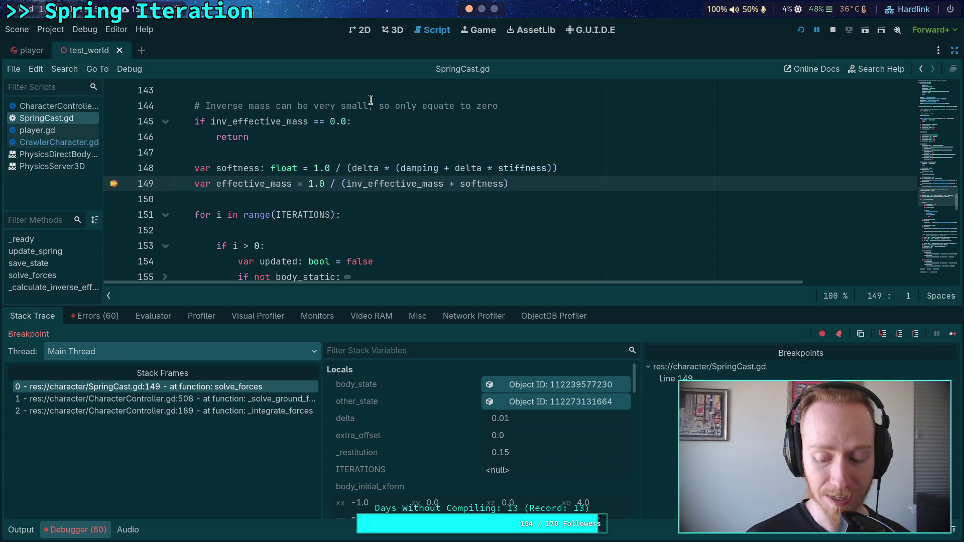
Step: Place the caret on empty lines 150 and 152 and adjust the script/debugger split
{"action": "left_click", "coordinate": [373, 194]}
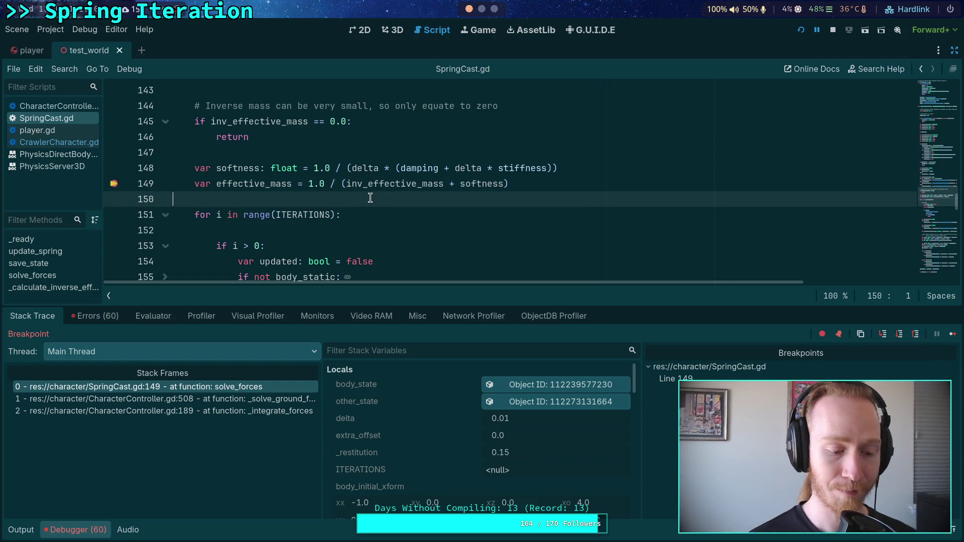
{"action": "scroll", "coordinate": [370, 197], "scroll_direction": "up", "scroll_amount": 1}
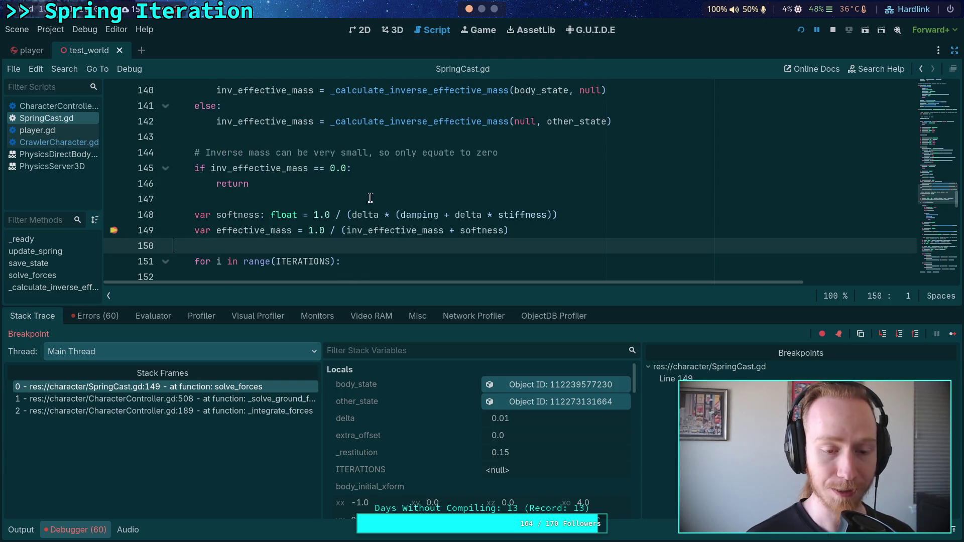
{"action": "scroll", "coordinate": [345, 246], "scroll_direction": "down", "scroll_amount": 1}
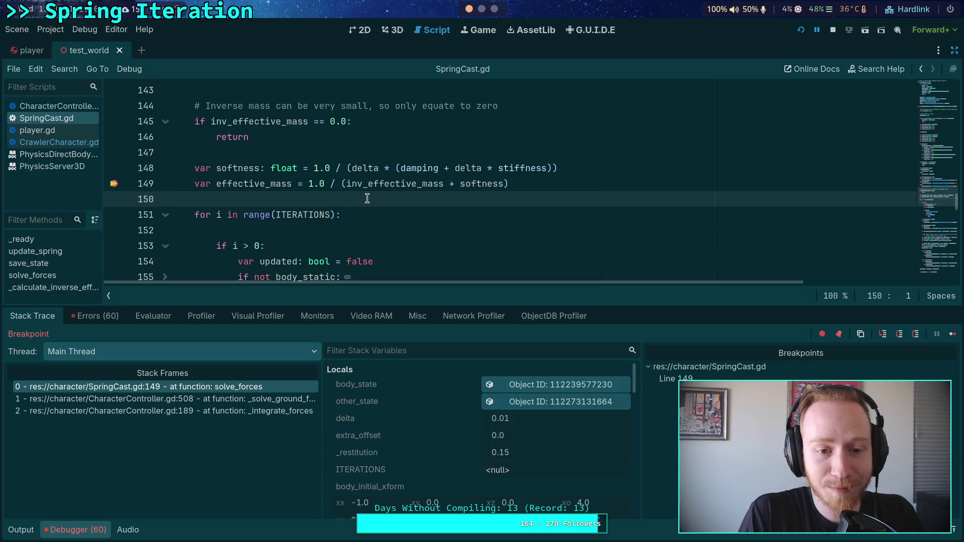
{"action": "left_click_drag", "start_coordinate": [485, 305], "coordinate": [493, 275]}
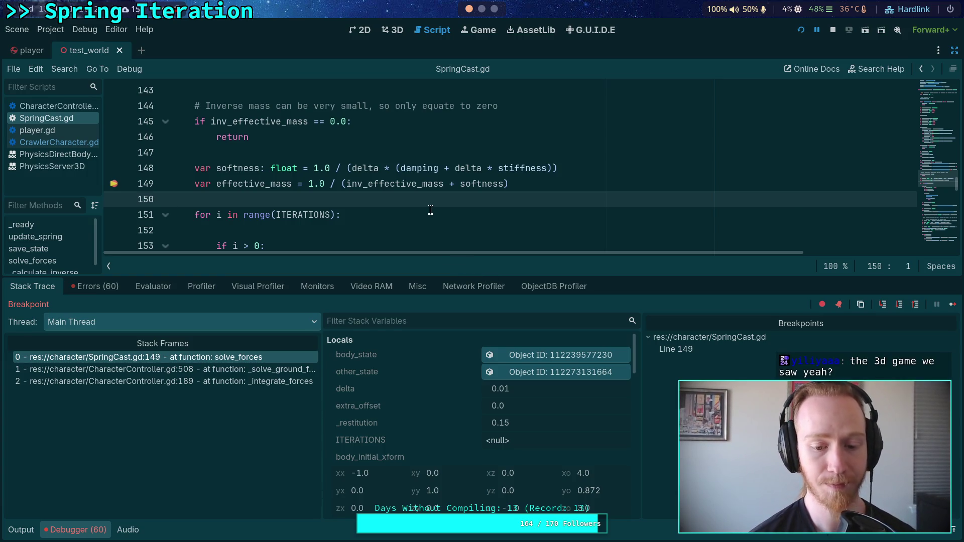
{"action": "left_click", "coordinate": [439, 227]}
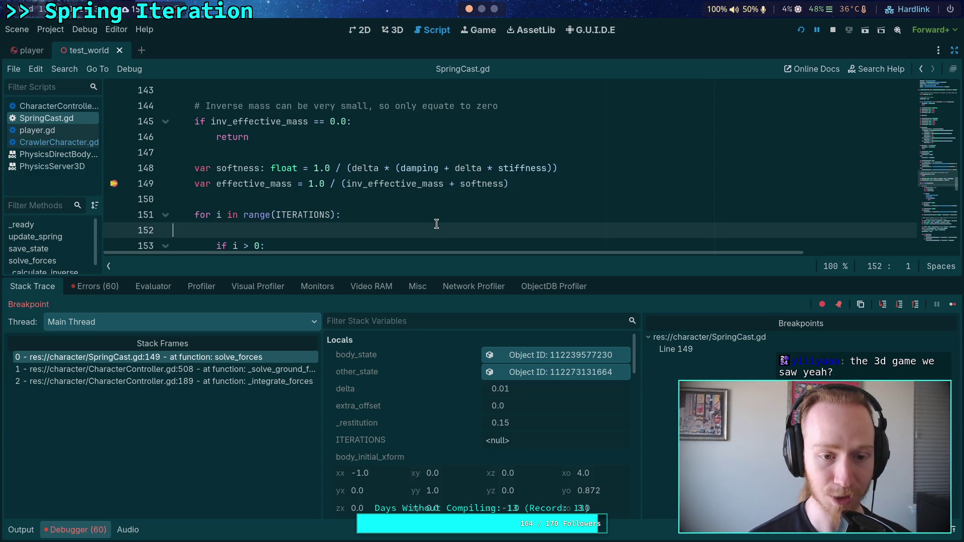
{"action": "scroll", "coordinate": [446, 209], "scroll_direction": "down", "scroll_amount": 1}
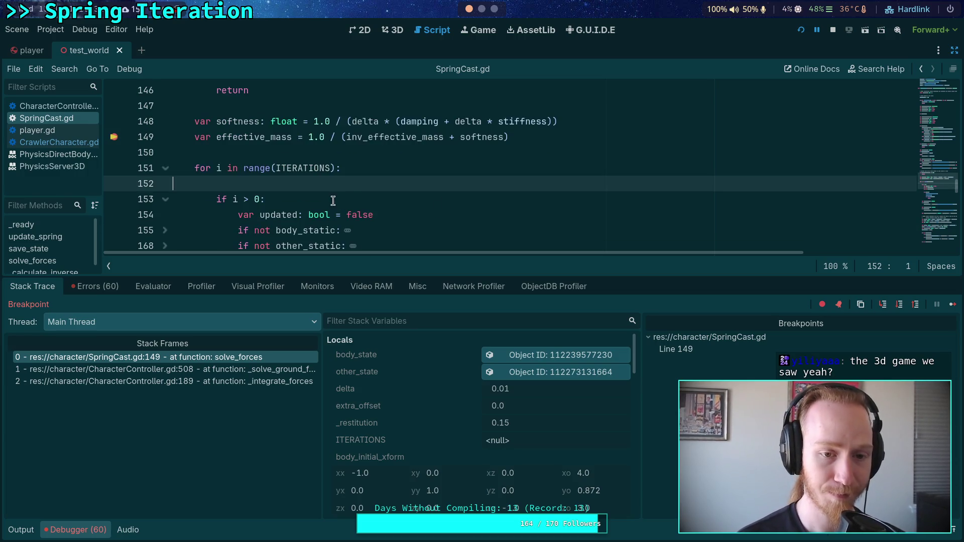
{"action": "scroll", "coordinate": [355, 185], "scroll_direction": "up", "scroll_amount": 1}
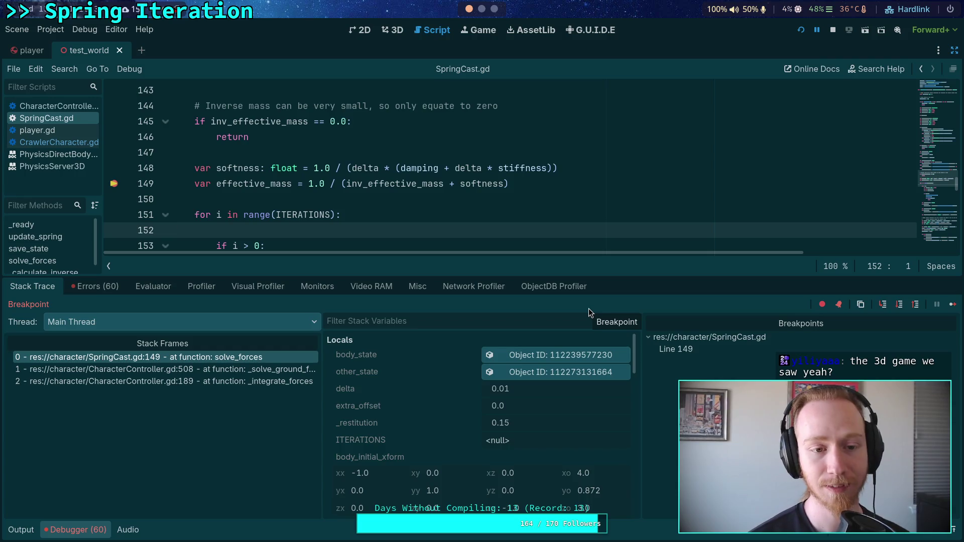
Step: Step over the body_velocity and other_velocity assignments to line 196, then enlarge the debugger panel
{"action": "left_click", "coordinate": [899, 305]}
{"action": "left_click", "coordinate": [899, 304]}
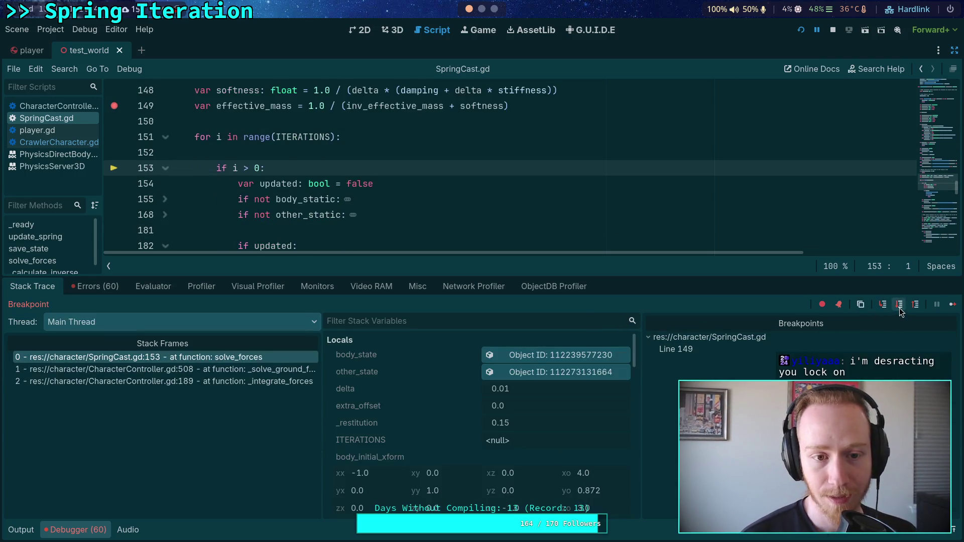
{"action": "left_click", "coordinate": [899, 304]}
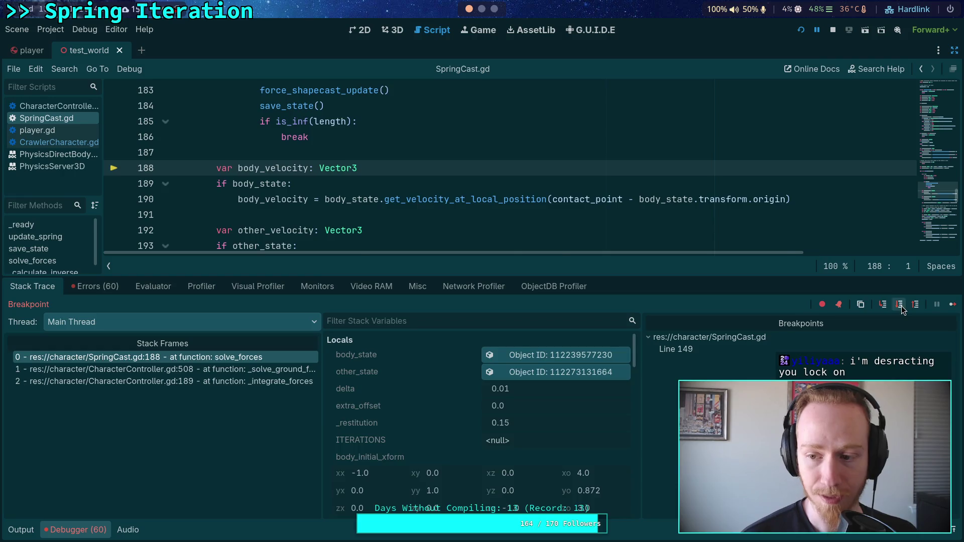
{"action": "left_click", "coordinate": [899, 304]}
{"action": "left_click", "coordinate": [899, 304]}
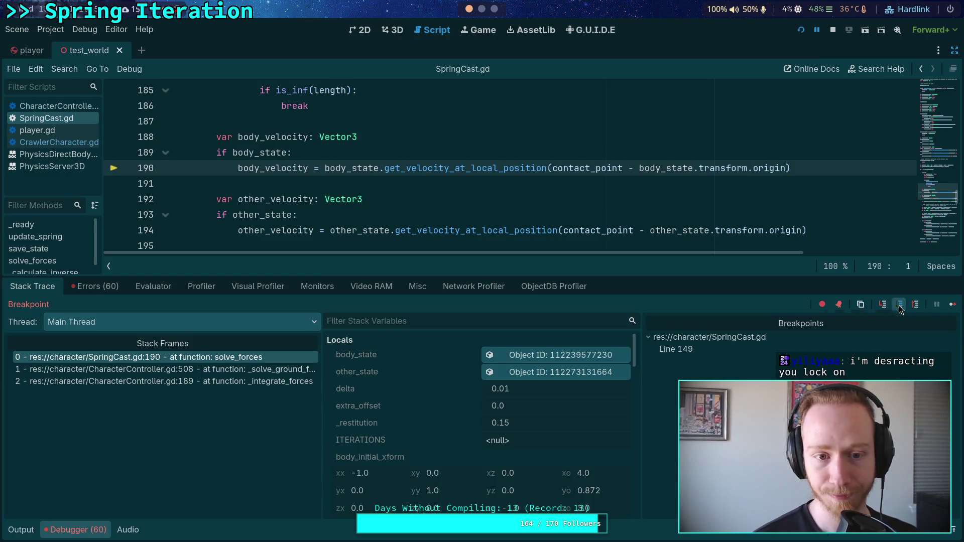
{"action": "left_click", "coordinate": [899, 308]}
{"action": "left_click", "coordinate": [899, 308]}
{"action": "left_click", "coordinate": [900, 308]}
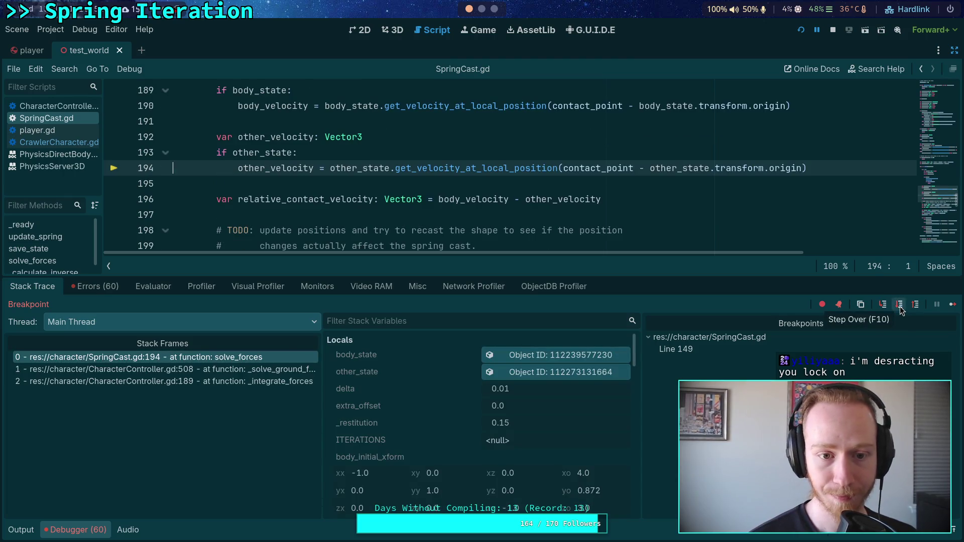
{"action": "left_click", "coordinate": [899, 308]}
{"action": "left_click_drag", "start_coordinate": [634, 276], "coordinate": [647, 258]}
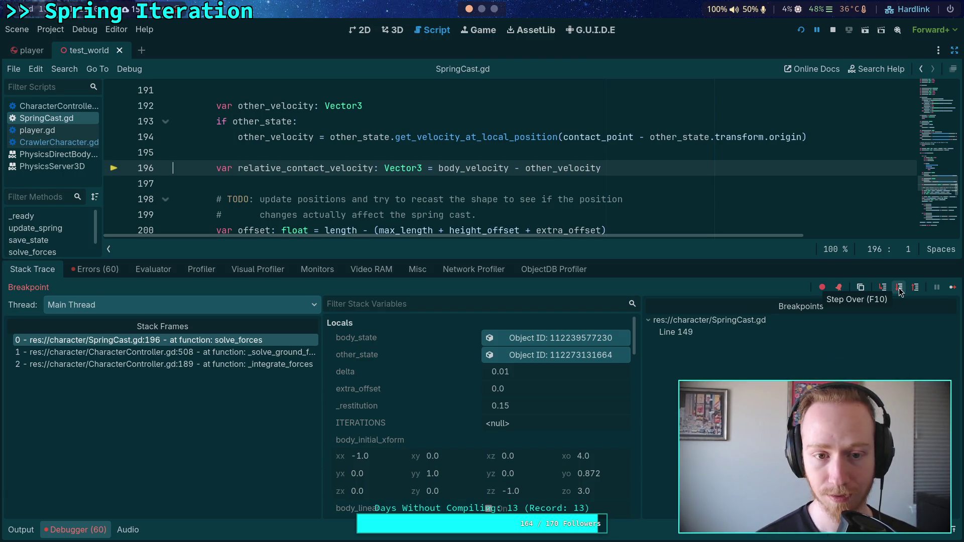
{"action": "scroll", "coordinate": [652, 233], "scroll_direction": "up", "scroll_amount": 5}
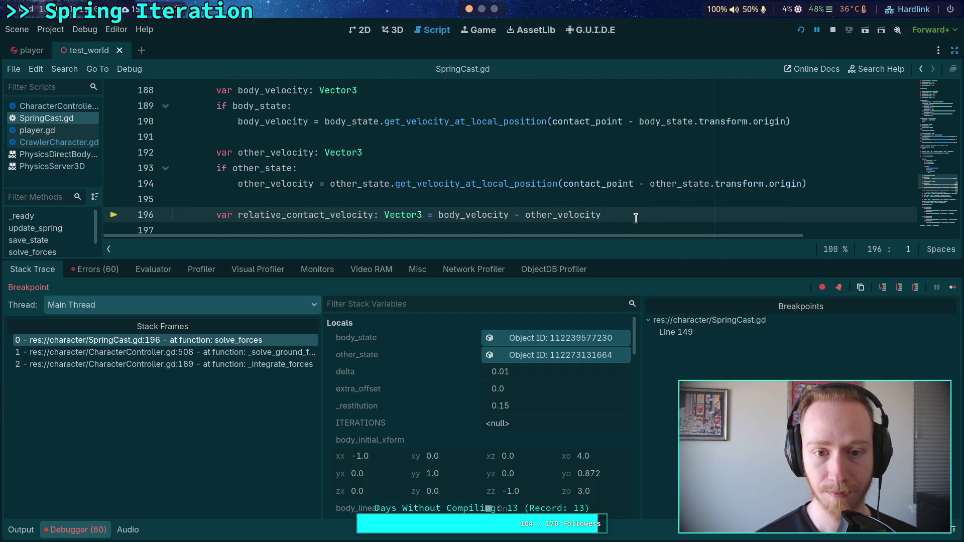
{"action": "left_click", "coordinate": [165, 200]}
{"action": "scroll", "coordinate": [217, 187], "scroll_direction": "down", "scroll_amount": 6}
{"action": "scroll", "coordinate": [216, 187], "scroll_direction": "up", "scroll_amount": 1}
{"action": "scroll", "coordinate": [217, 187], "scroll_direction": "down", "scroll_amount": 1}
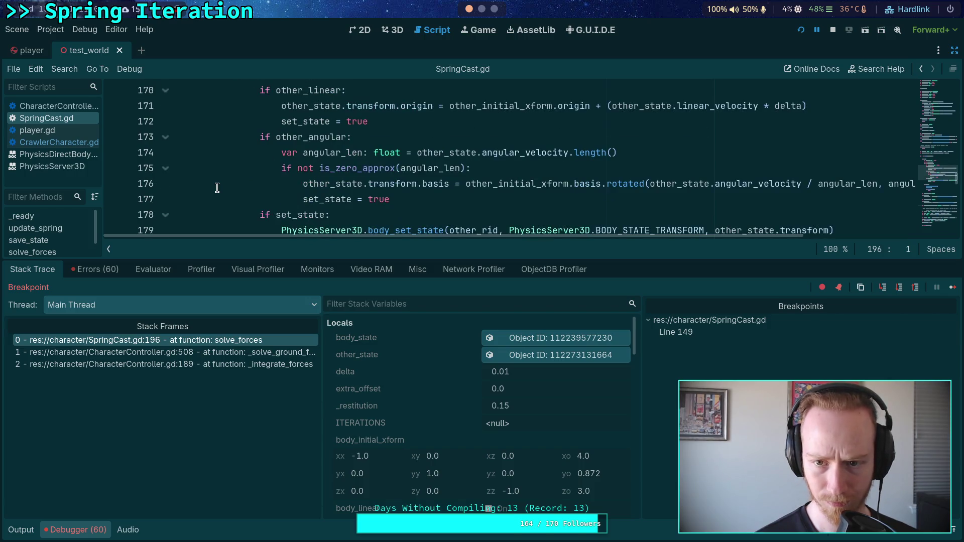
{"action": "scroll", "coordinate": [217, 188], "scroll_direction": "up", "scroll_amount": 2}
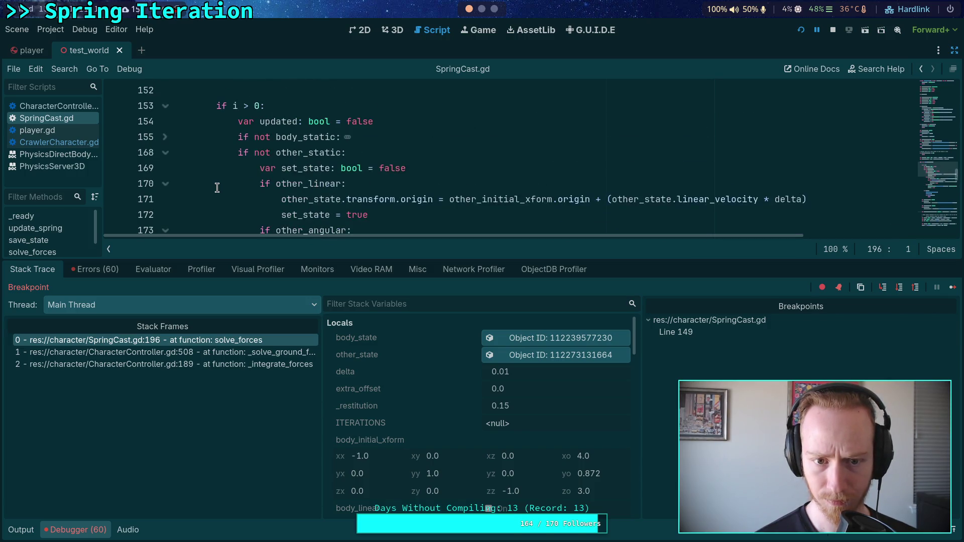
{"action": "left_click", "coordinate": [166, 141]}
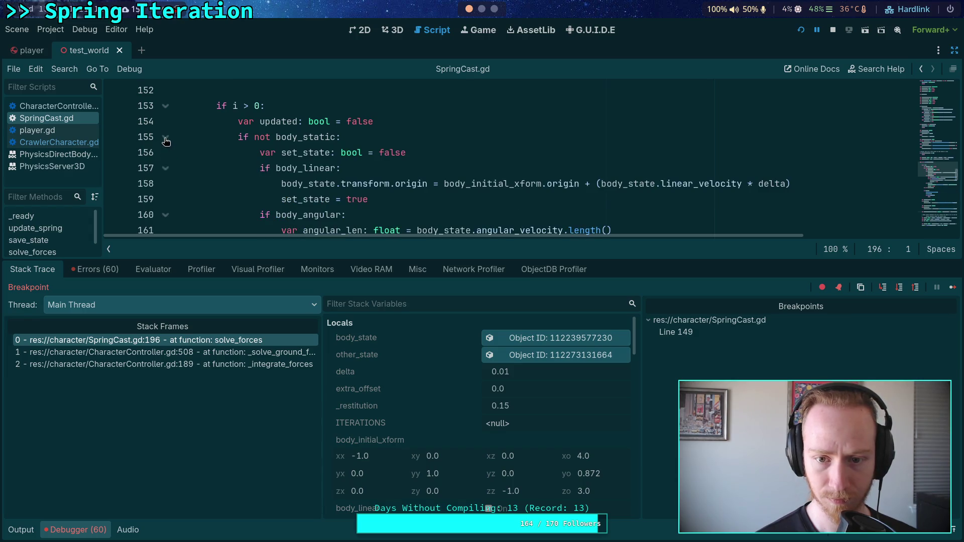
{"action": "scroll", "coordinate": [228, 149], "scroll_direction": "down", "scroll_amount": 2}
{"action": "scroll", "coordinate": [228, 148], "scroll_direction": "up", "scroll_amount": 1}
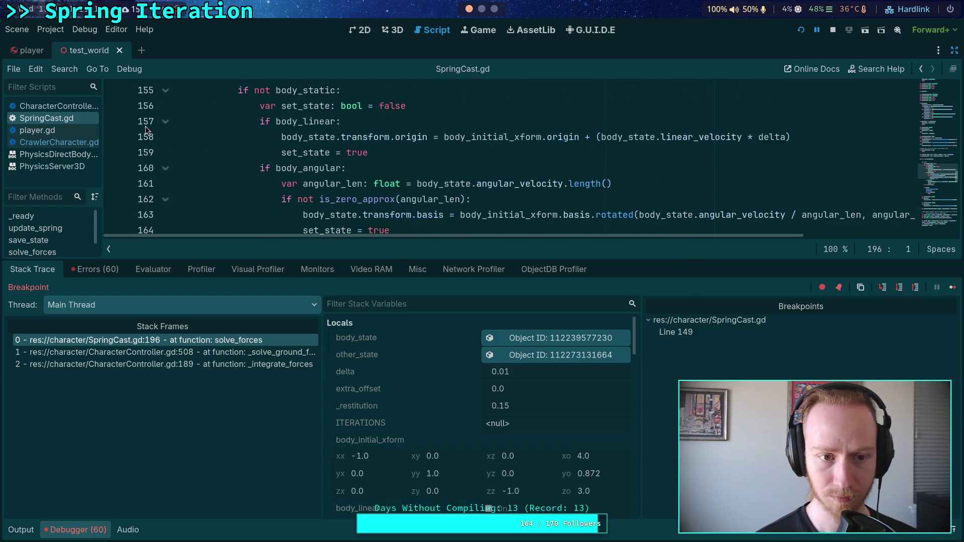
{"action": "left_click", "coordinate": [166, 122]}
{"action": "left_click", "coordinate": [163, 91]}
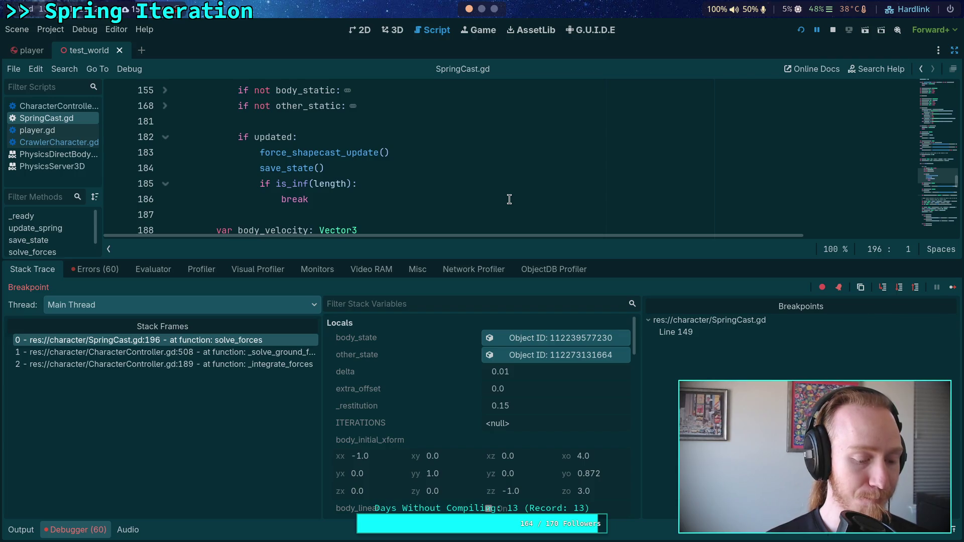
{"action": "scroll", "coordinate": [505, 225], "scroll_direction": "down", "scroll_amount": 2}
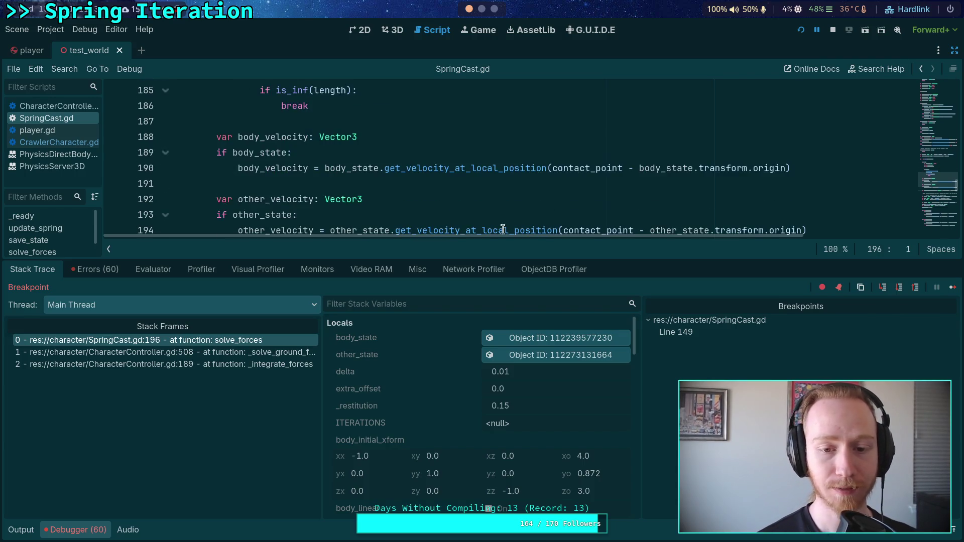
Step: Step over to the offset calculation on line 200 and review the Locals list
{"action": "left_click_drag", "start_coordinate": [499, 258], "coordinate": [496, 275]}
{"action": "scroll", "coordinate": [479, 231], "scroll_direction": "down", "scroll_amount": 3}
{"action": "scroll", "coordinate": [480, 230], "scroll_direction": "up", "scroll_amount": 1}
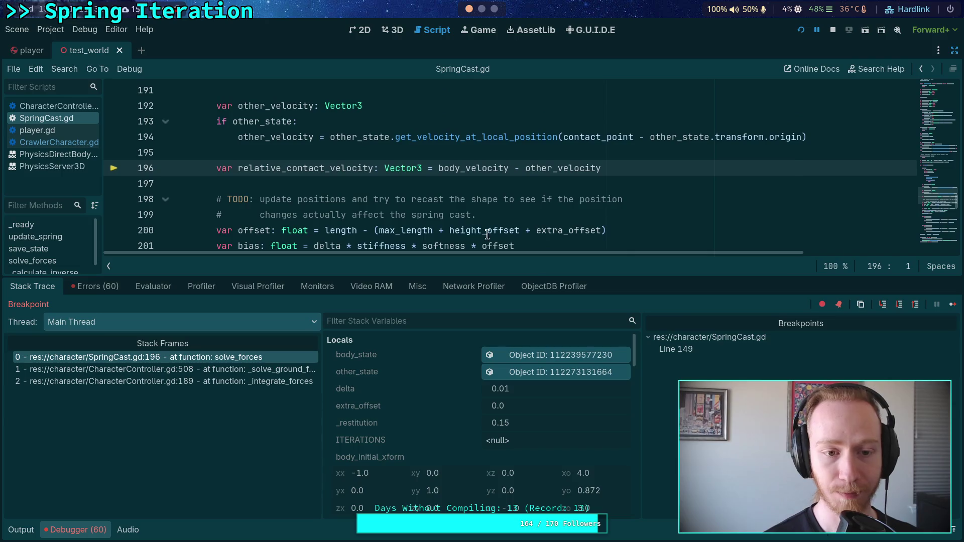
{"action": "left_click", "coordinate": [899, 304]}
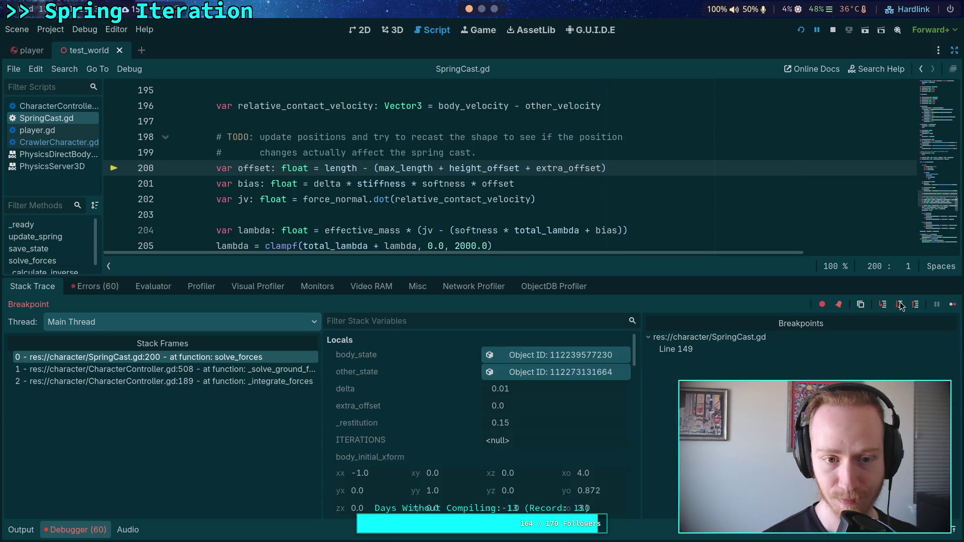
{"action": "scroll", "coordinate": [552, 389], "scroll_direction": "down", "scroll_amount": 5}
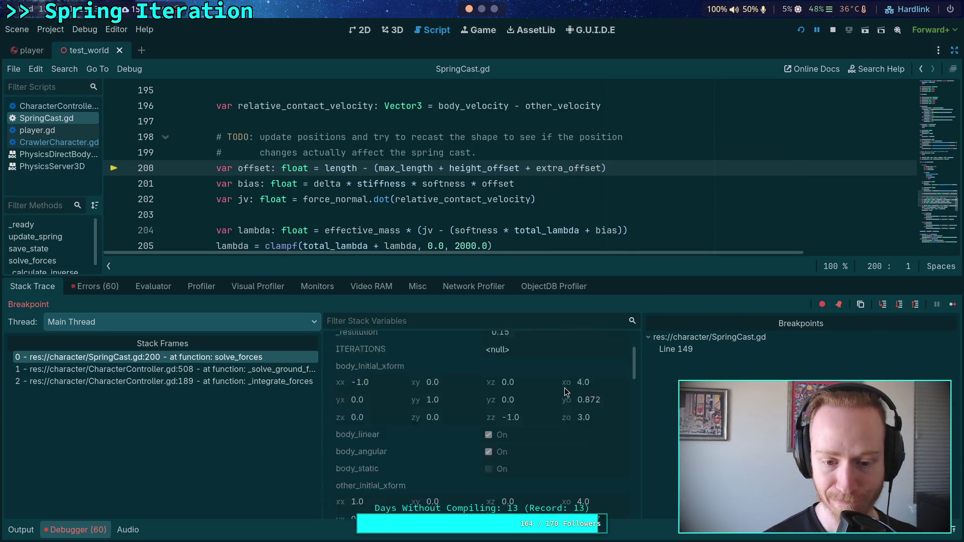
{"action": "scroll", "coordinate": [551, 380], "scroll_direction": "up", "scroll_amount": 1}
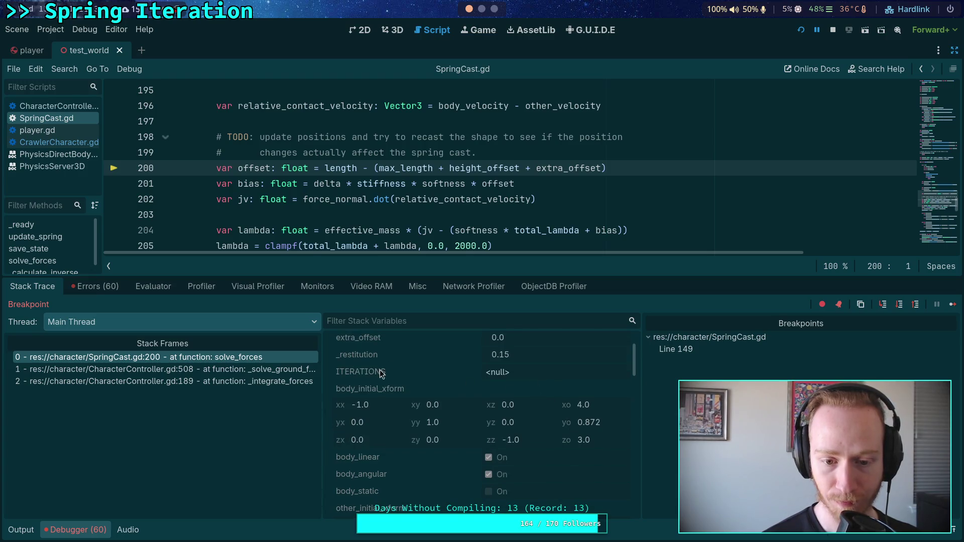
{"action": "scroll", "coordinate": [549, 379], "scroll_direction": "down", "scroll_amount": 3}
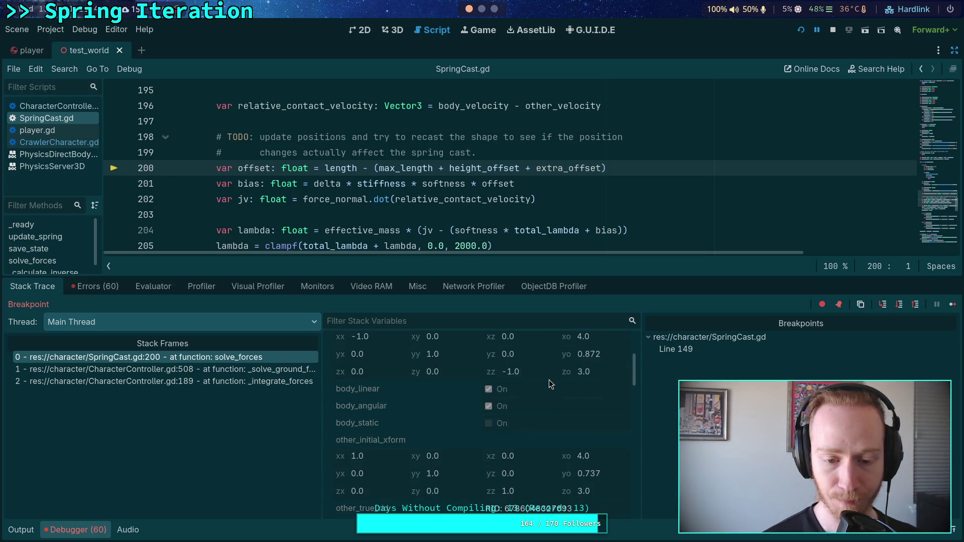
{"action": "scroll", "coordinate": [549, 380], "scroll_direction": "down", "scroll_amount": 5}
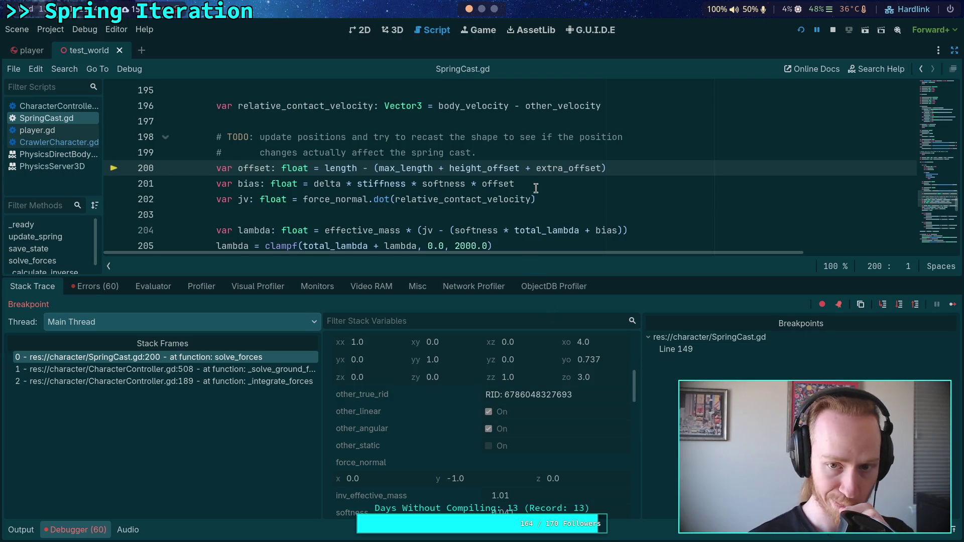
{"action": "scroll", "coordinate": [536, 188], "scroll_direction": "up", "scroll_amount": 3}
{"action": "scroll", "coordinate": [548, 190], "scroll_direction": "up", "scroll_amount": 2}
{"action": "scroll", "coordinate": [522, 198], "scroll_direction": "down", "scroll_amount": 2}
{"action": "scroll", "coordinate": [390, 188], "scroll_direction": "up", "scroll_amount": 4}
{"action": "scroll", "coordinate": [239, 201], "scroll_direction": "down", "scroll_amount": 2}
Step: Unfold the other_static block at line 168 and place the caret in other_rid on line 179
{"action": "left_click", "coordinate": [165, 91]}
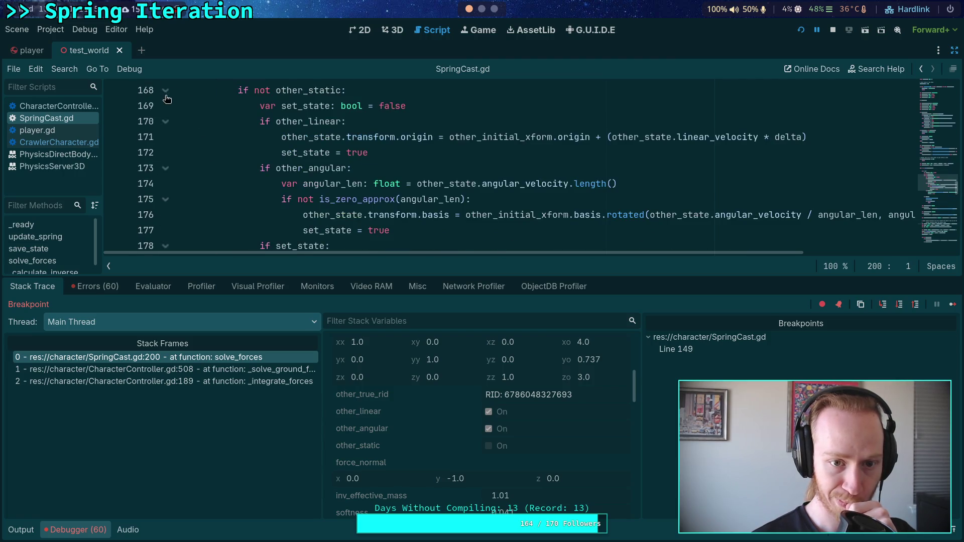
{"action": "scroll", "coordinate": [435, 198], "scroll_direction": "down", "scroll_amount": 2}
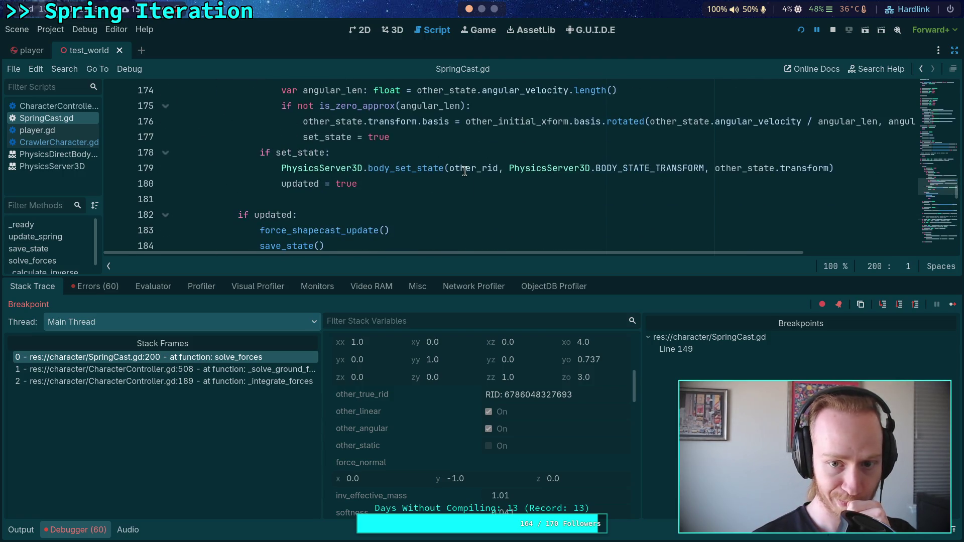
{"action": "scroll", "coordinate": [462, 171], "scroll_direction": "up", "scroll_amount": 1}
{"action": "scroll", "coordinate": [462, 189], "scroll_direction": "up", "scroll_amount": 3}
{"action": "scroll", "coordinate": [461, 190], "scroll_direction": "down", "scroll_amount": 3}
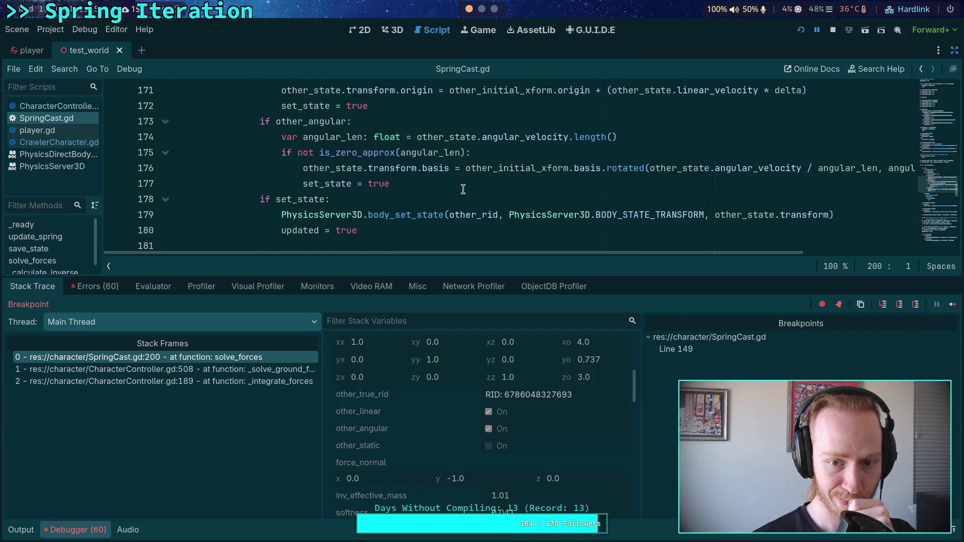
{"action": "left_click", "coordinate": [471, 214]}
Step: Rename other_rid to other_true_rid on line 179, restart the game, and continue past the breakpoint
{"action": "left_click", "coordinate": [475, 215]}
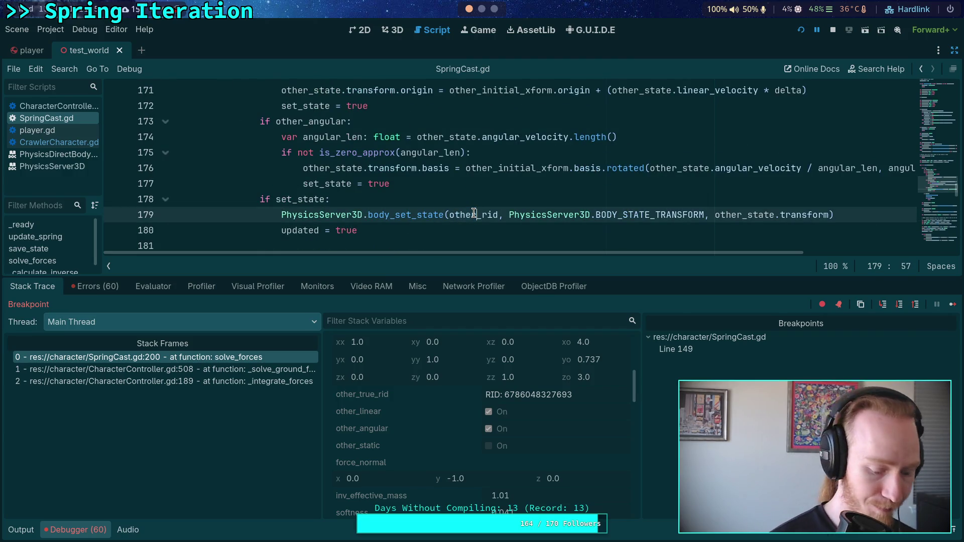
{"action": "type", "text": "_true"}
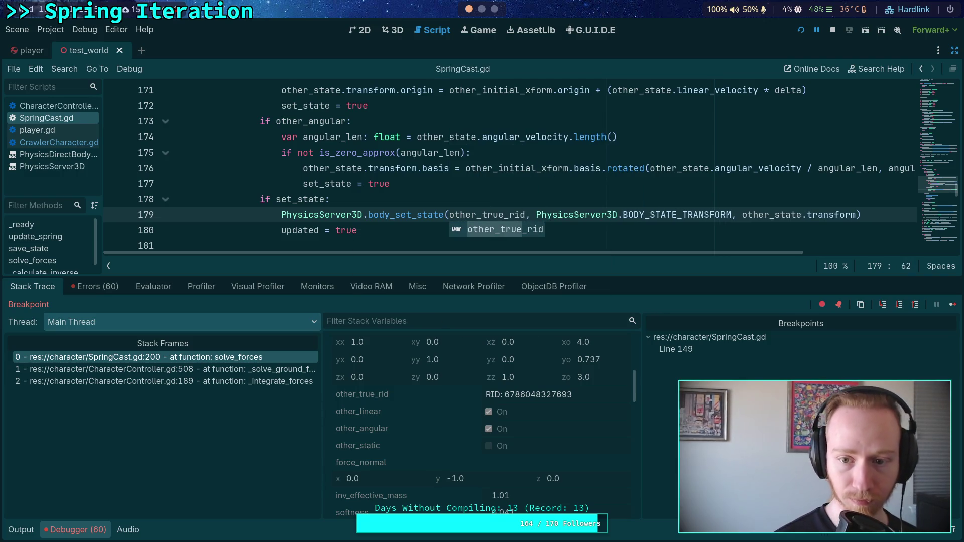
{"action": "left_click", "coordinate": [833, 31]}
{"action": "left_click", "coordinate": [797, 32]}
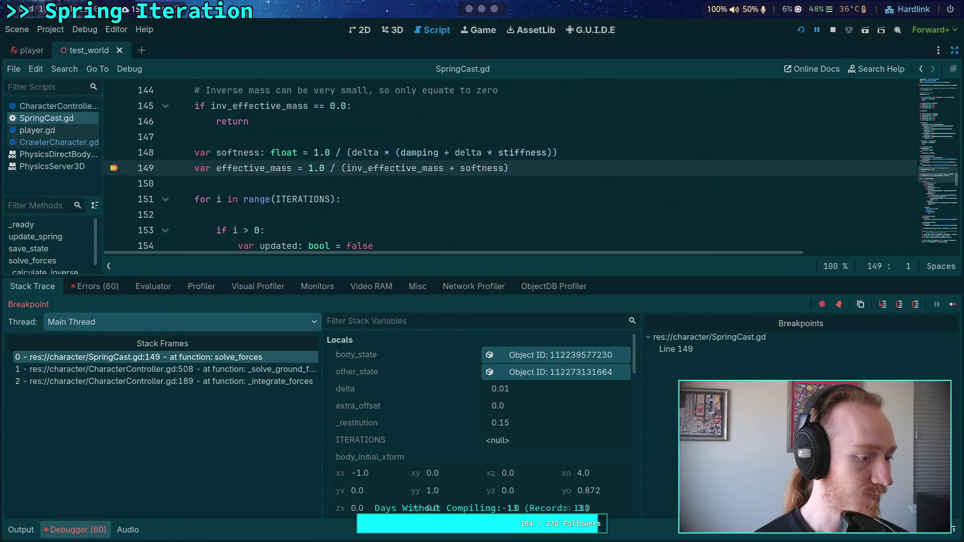
{"action": "left_click", "coordinate": [898, 304]}
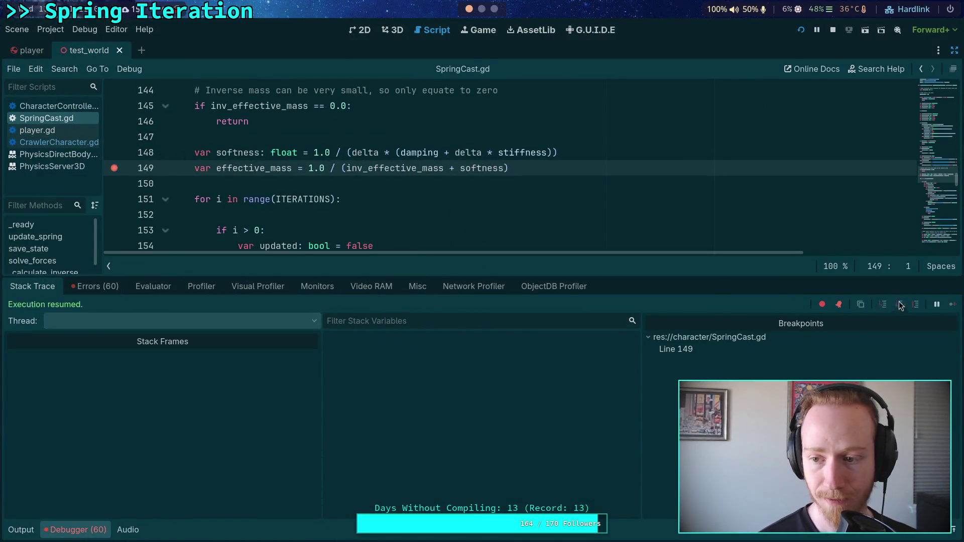
Step: Pause execution at line 153 and step over through line 190 to line 196
{"action": "key", "text": "alt+f"}
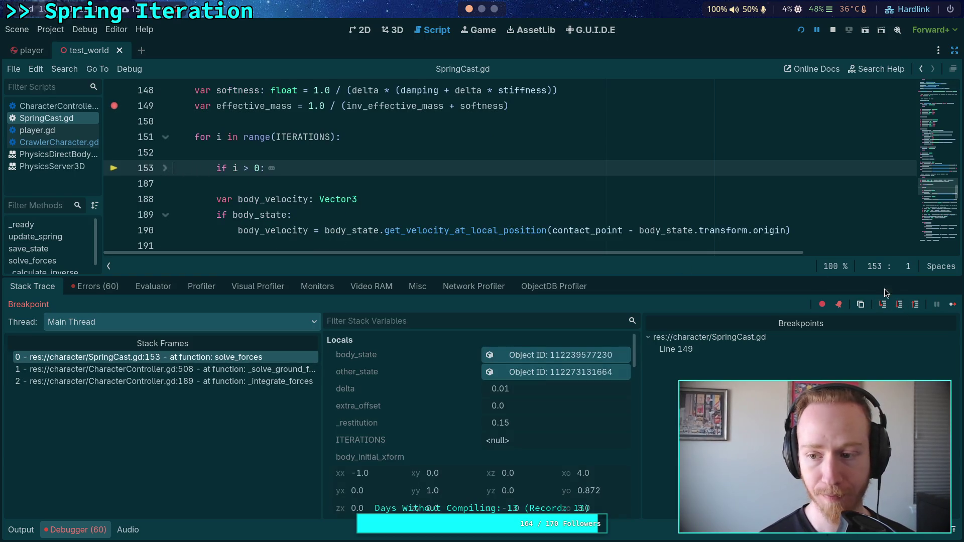
{"action": "left_click", "coordinate": [899, 305]}
{"action": "left_click", "coordinate": [899, 304]}
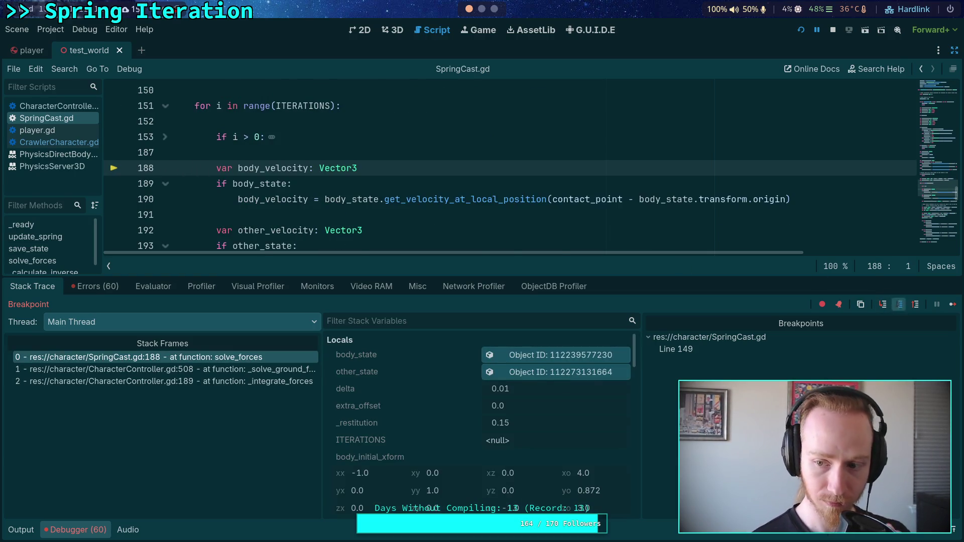
{"action": "left_click", "coordinate": [898, 304]}
{"action": "left_click", "coordinate": [896, 306]}
{"action": "left_click", "coordinate": [898, 306]}
{"action": "left_click", "coordinate": [898, 308]}
{"action": "left_click", "coordinate": [899, 307]}
Step: Step to line 204 and read jv 8.16, offset -0.034 and bias -0.35 in Stack Variables
{"action": "left_click", "coordinate": [898, 306]}
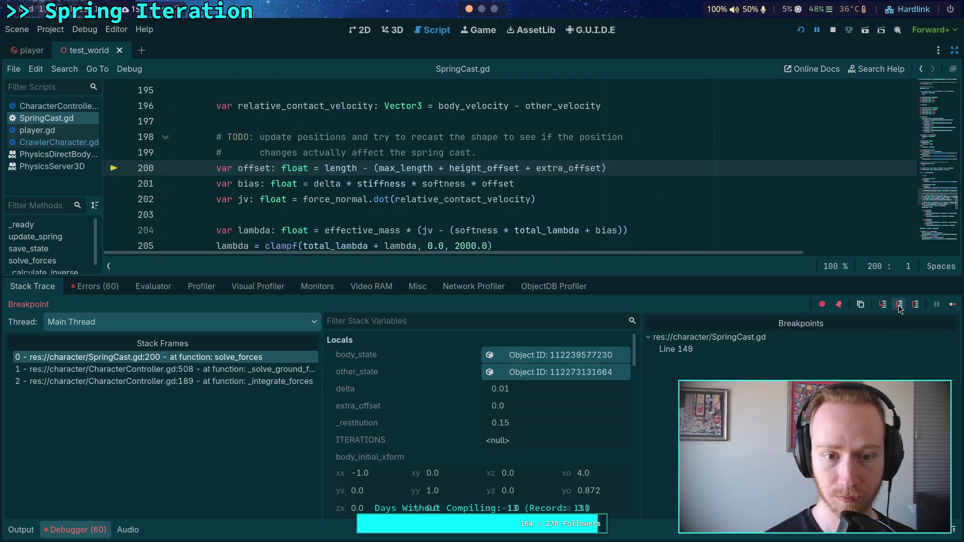
{"action": "left_click", "coordinate": [899, 305]}
{"action": "left_click", "coordinate": [899, 305]}
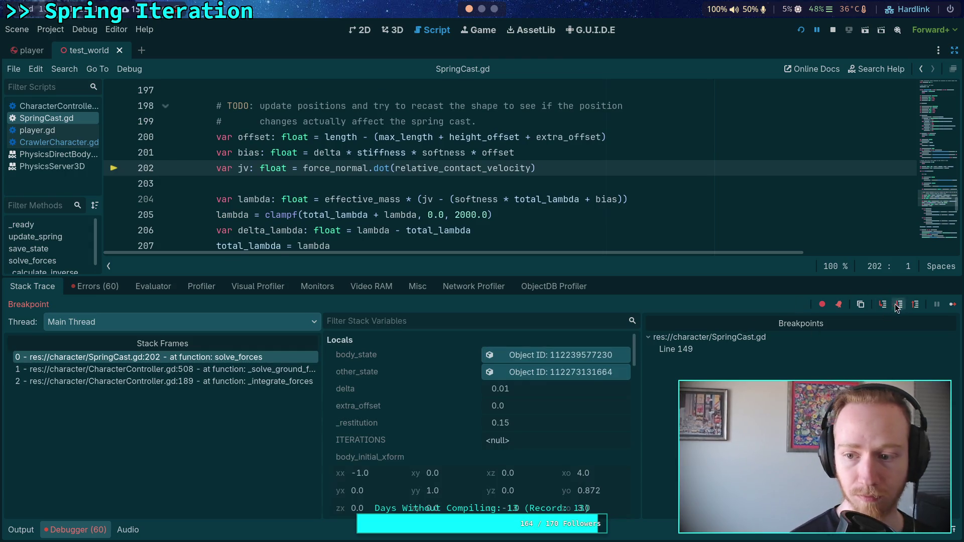
{"action": "left_click", "coordinate": [895, 303]}
{"action": "scroll", "coordinate": [543, 402], "scroll_direction": "down", "scroll_amount": 5}
{"action": "scroll", "coordinate": [541, 407], "scroll_direction": "down", "scroll_amount": 5}
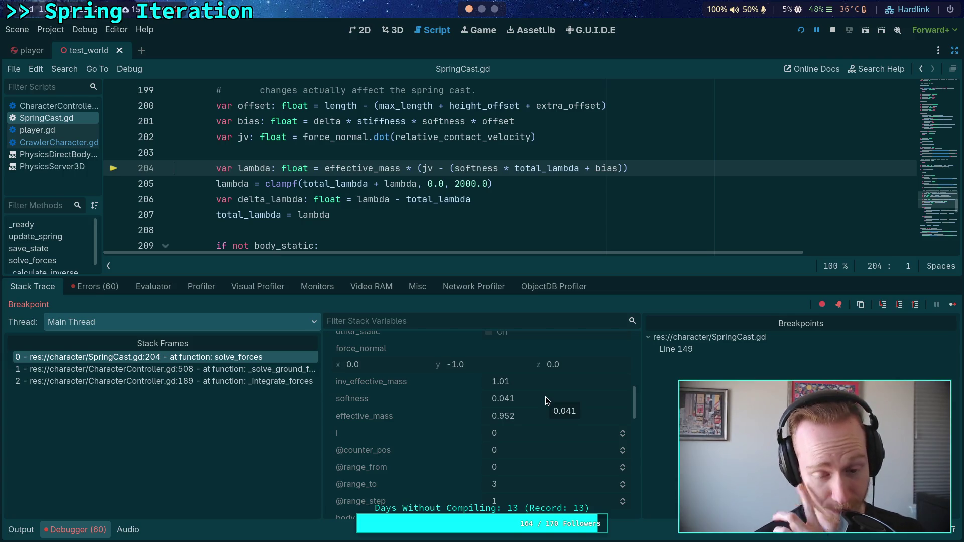
{"action": "scroll", "coordinate": [545, 396], "scroll_direction": "down", "scroll_amount": 8}
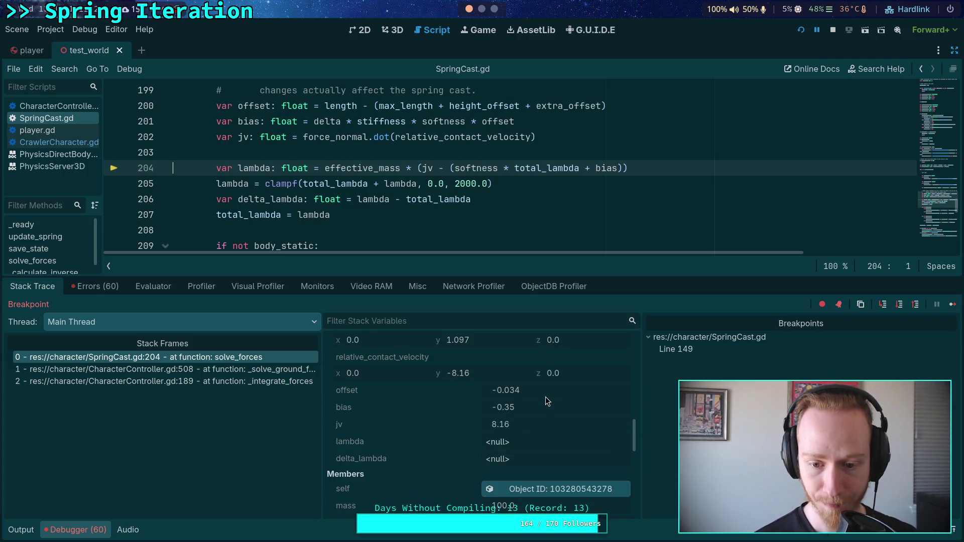
{"action": "scroll", "coordinate": [545, 396], "scroll_direction": "up", "scroll_amount": 2}
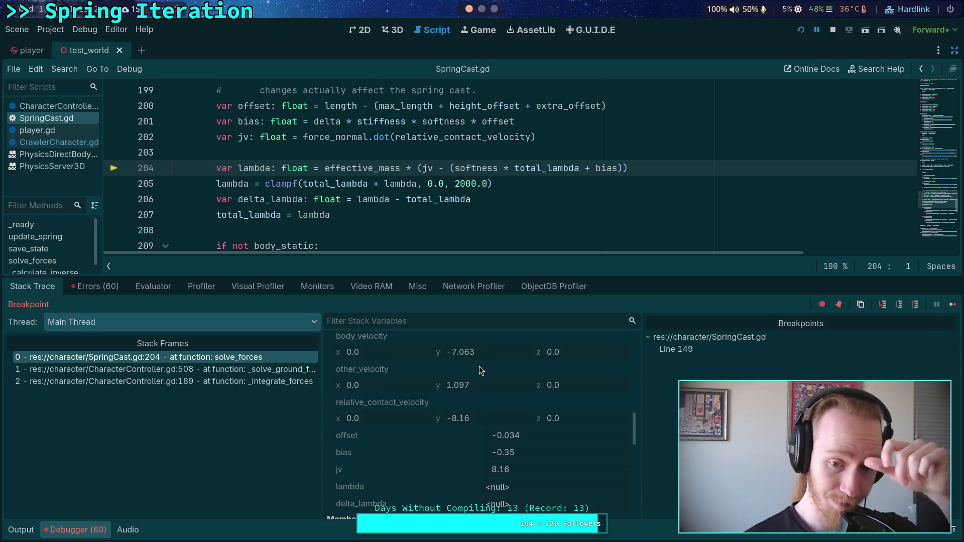
{"action": "scroll", "coordinate": [478, 371], "scroll_direction": "up", "scroll_amount": 1}
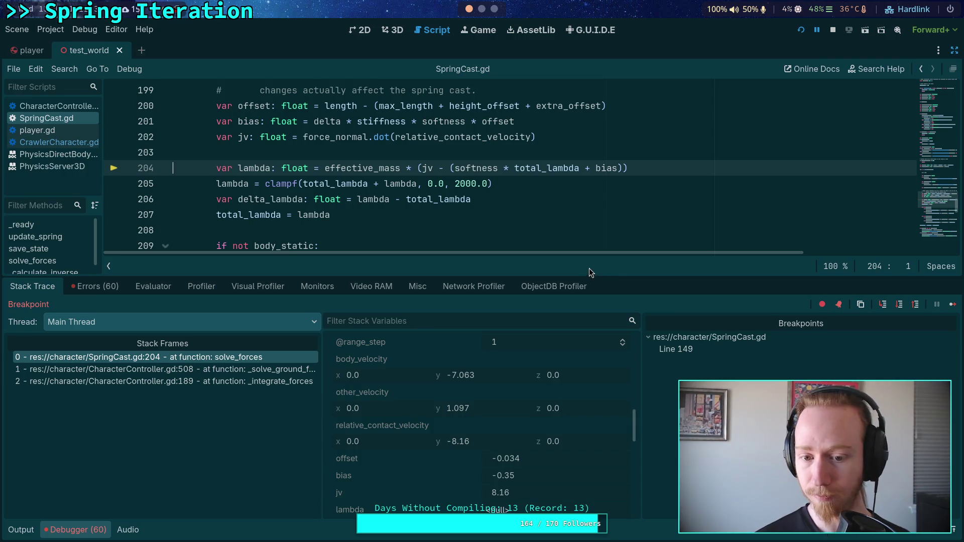
Step: Step to line 207 and check the lambda and effective_mass values
{"action": "left_click", "coordinate": [898, 305]}
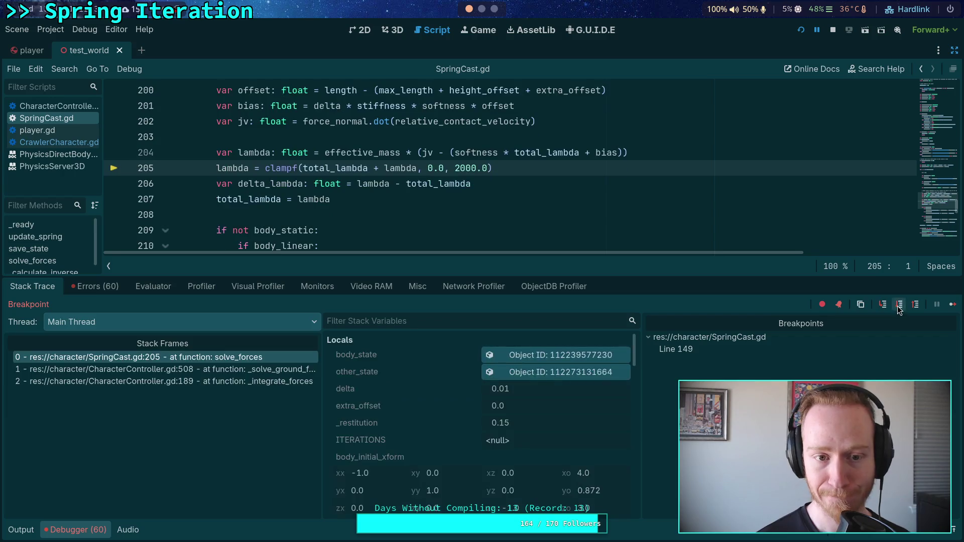
{"action": "left_click", "coordinate": [899, 305]}
{"action": "left_click", "coordinate": [898, 305]}
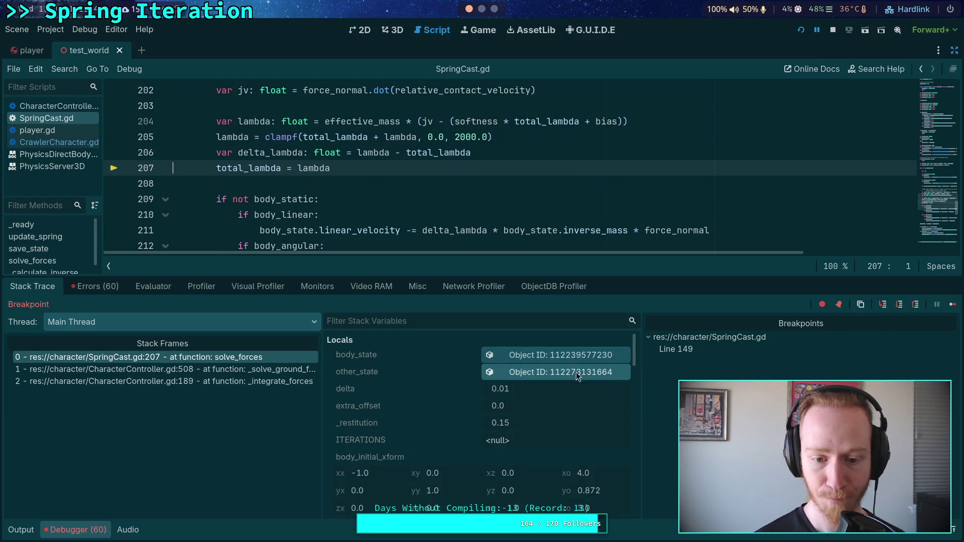
{"action": "mouse_move", "coordinate": [258, 159]}
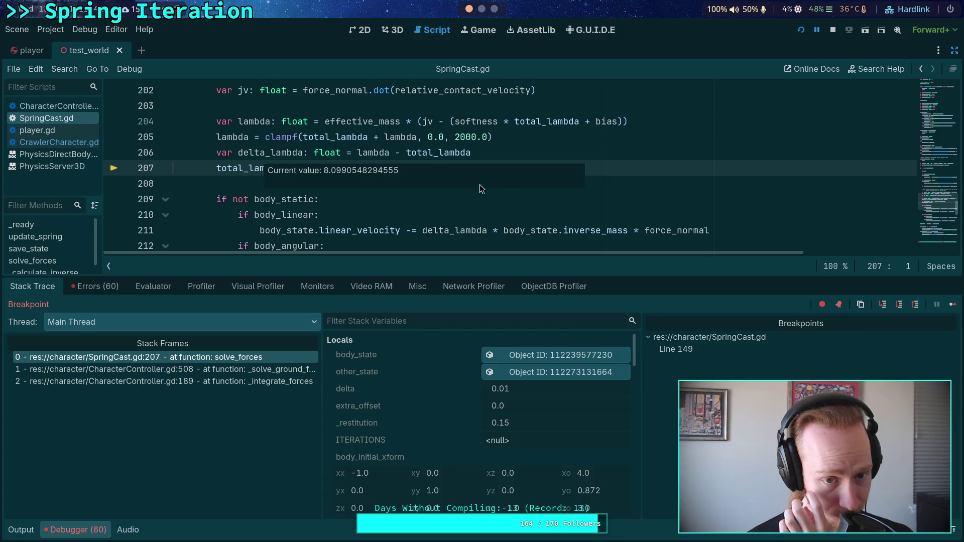
{"action": "scroll", "coordinate": [351, 171], "scroll_direction": "up", "scroll_amount": 1}
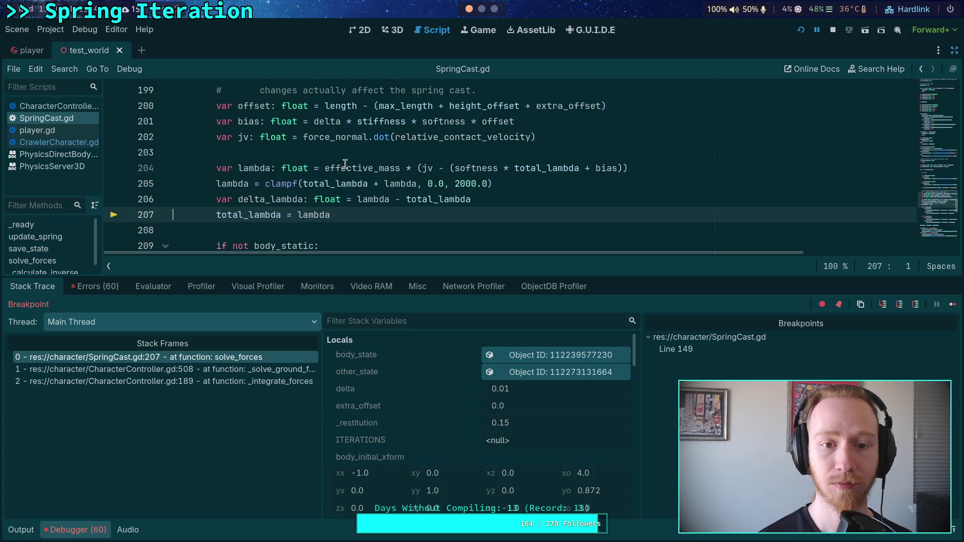
{"action": "mouse_move", "coordinate": [345, 166]}
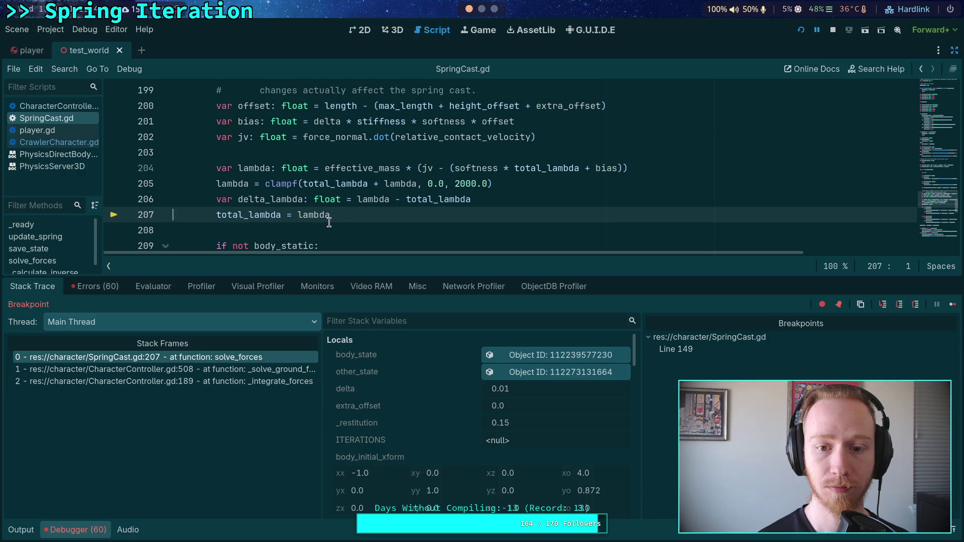
{"action": "scroll", "coordinate": [331, 220], "scroll_direction": "up", "scroll_amount": 1}
{"action": "mouse_move", "coordinate": [356, 220]}
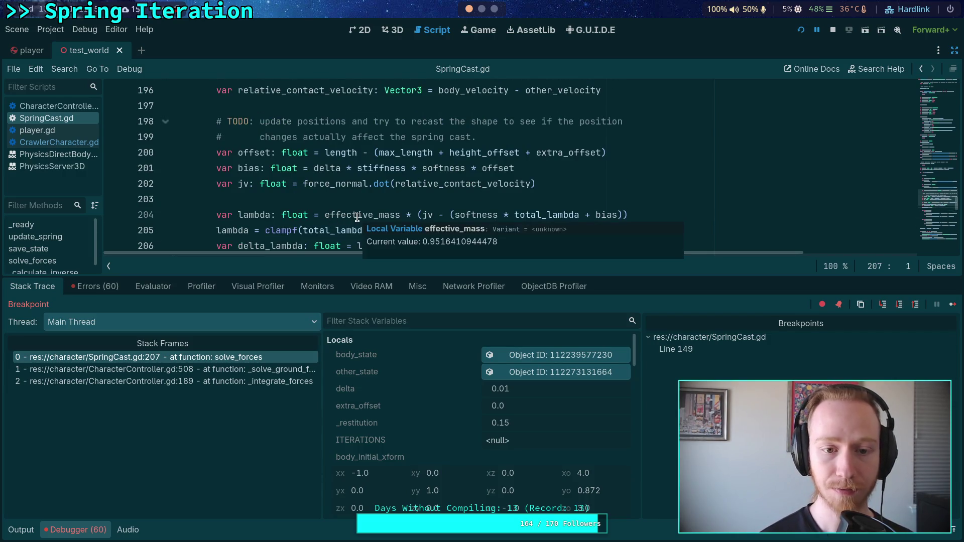
{"action": "mouse_move", "coordinate": [475, 189]}
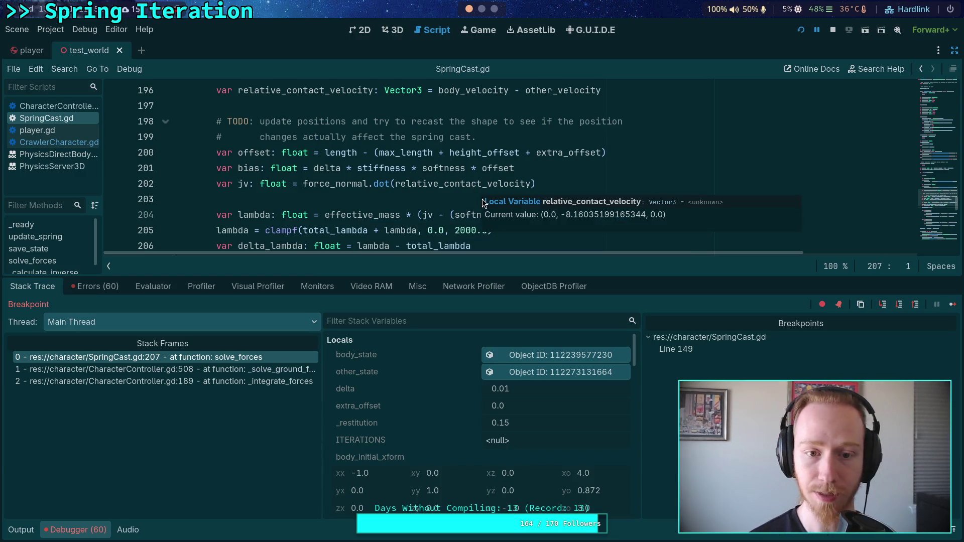
{"action": "scroll", "coordinate": [340, 192], "scroll_direction": "up", "scroll_amount": 15}
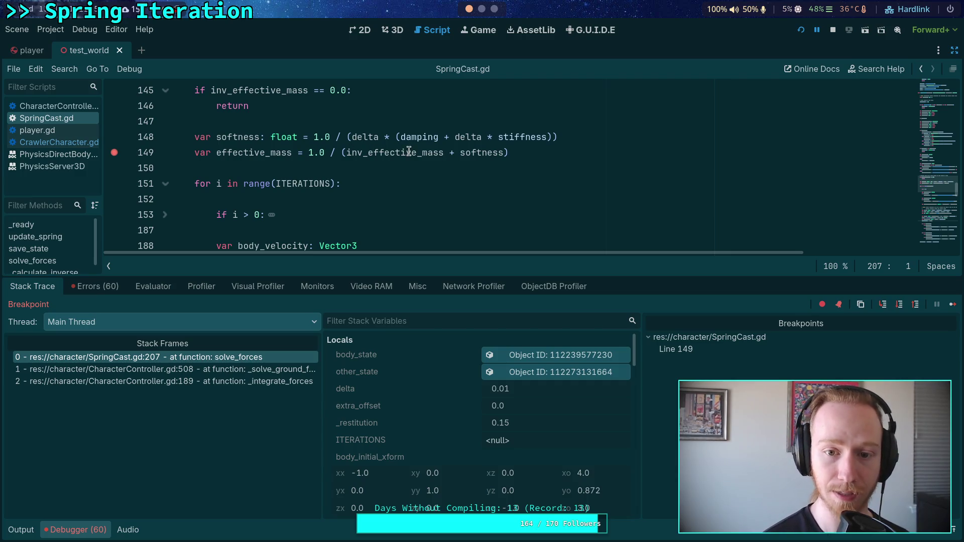
{"action": "scroll", "coordinate": [379, 175], "scroll_direction": "down", "scroll_amount": 9}
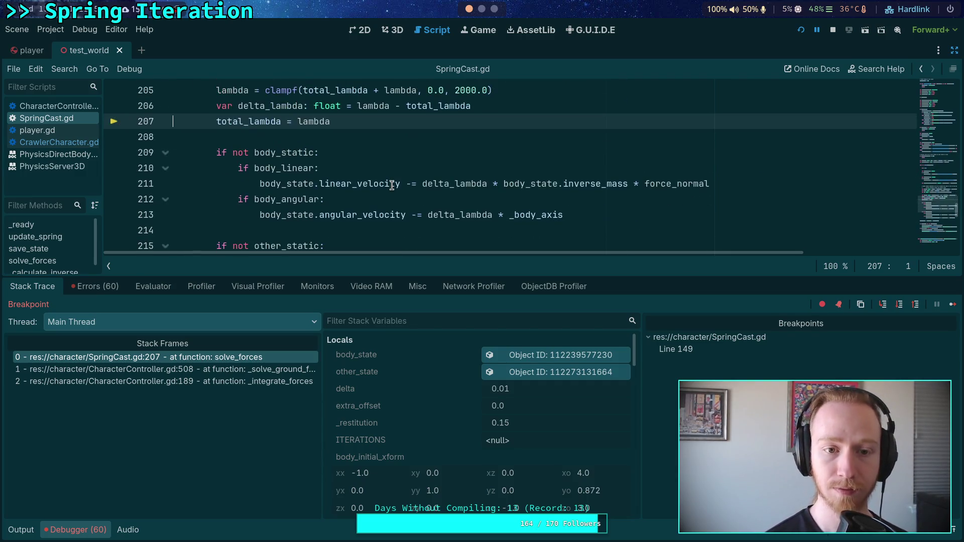
{"action": "scroll", "coordinate": [421, 184], "scroll_direction": "down", "scroll_amount": 1}
{"action": "scroll", "coordinate": [410, 180], "scroll_direction": "up", "scroll_amount": 1}
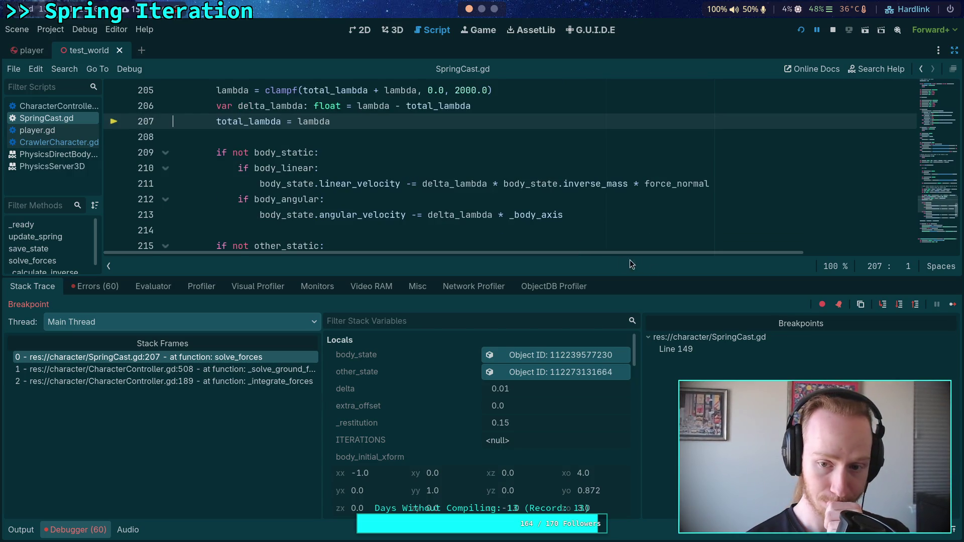
Step: Advance execution to line 211 and bring back the FileSystem dock beside the script
{"action": "left_click", "coordinate": [900, 304]}
{"action": "scroll", "coordinate": [593, 386], "scroll_direction": "down", "scroll_amount": 5}
{"action": "scroll", "coordinate": [600, 391], "scroll_direction": "down", "scroll_amount": 5}
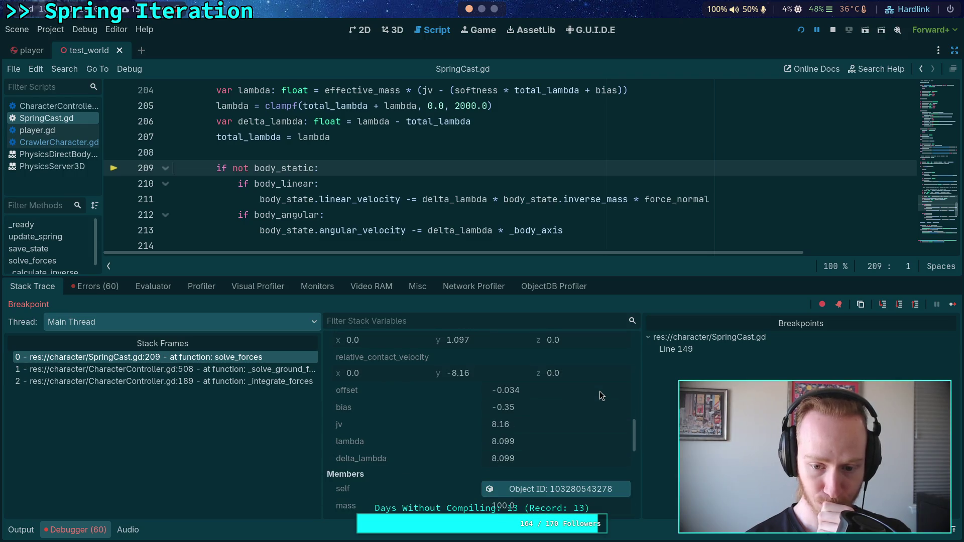
{"action": "left_click", "coordinate": [894, 306]}
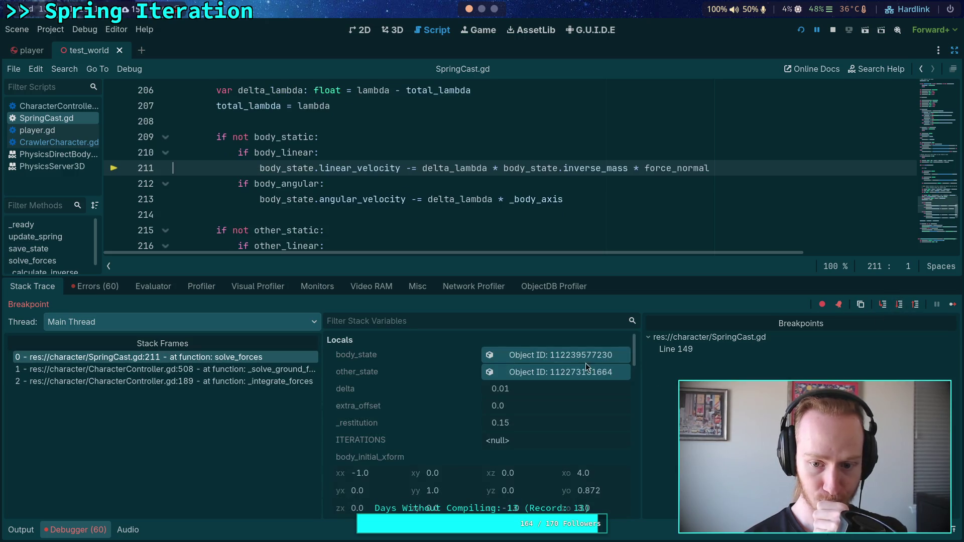
{"action": "left_click", "coordinate": [954, 50]}
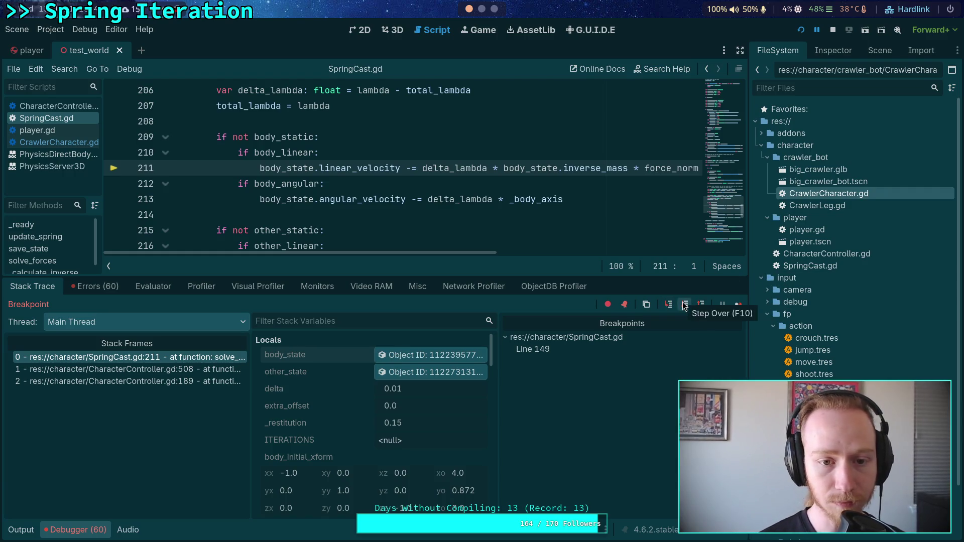
Step: Inspect body_state's physics properties while stepping through lines 212 to 216
{"action": "left_click", "coordinate": [433, 355]}
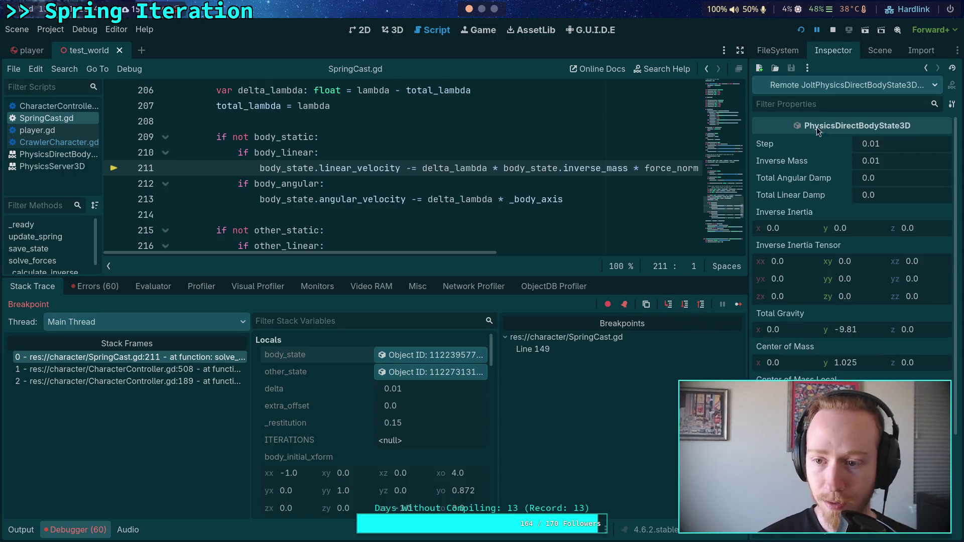
{"action": "scroll", "coordinate": [853, 251], "scroll_direction": "down", "scroll_amount": 3}
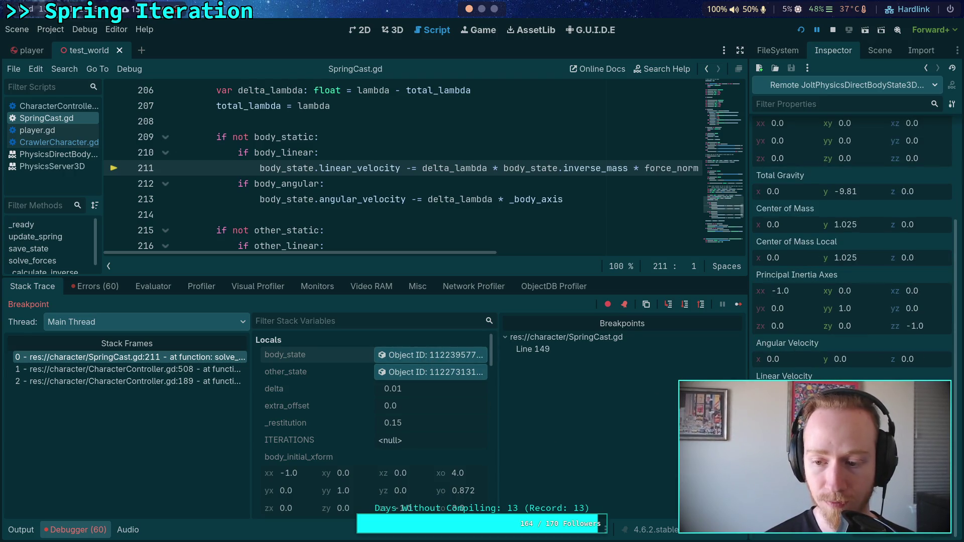
{"action": "left_click", "coordinate": [685, 308]}
{"action": "left_click", "coordinate": [431, 354]}
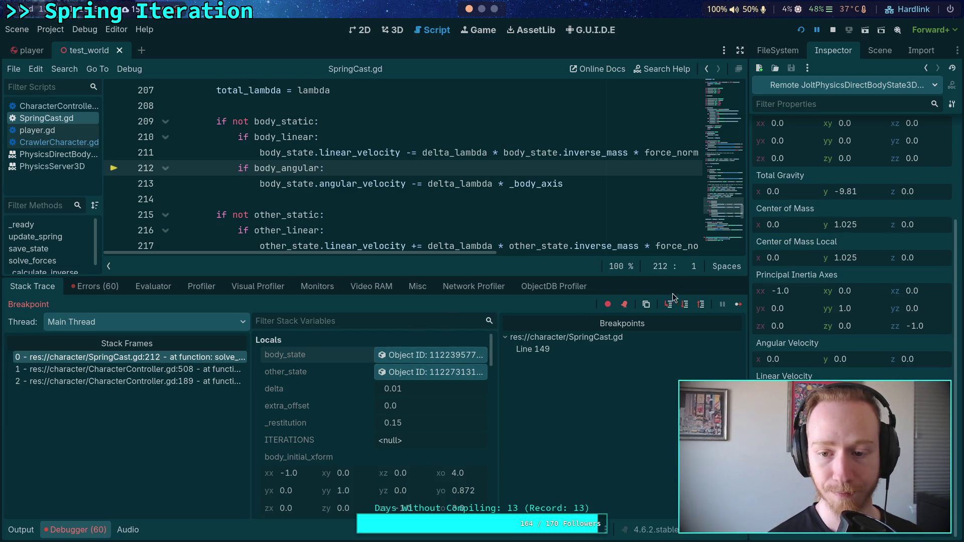
{"action": "left_click", "coordinate": [686, 306]}
{"action": "left_click", "coordinate": [685, 305]}
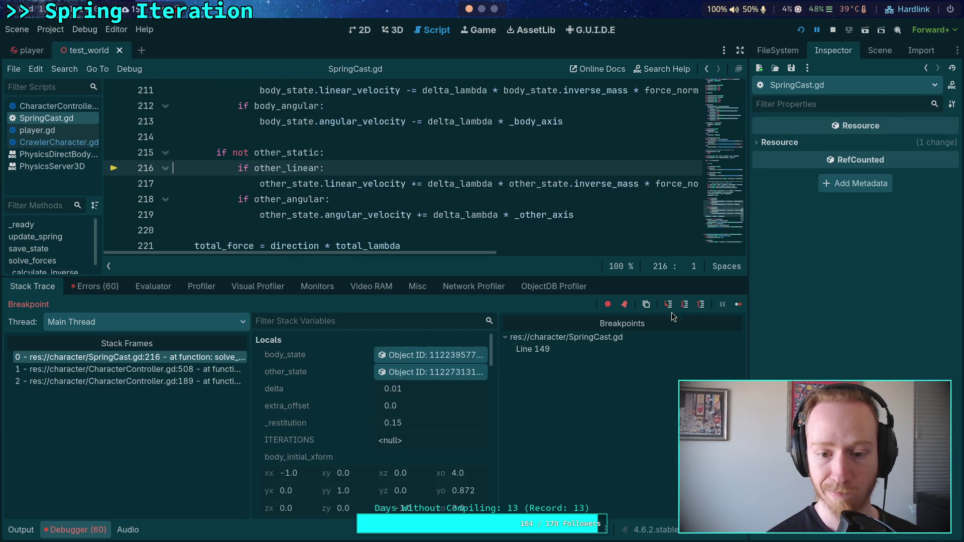
Step: Inspect other_state, step to line 218 checking total_lambda 8.099 and length 0.706, then step on
{"action": "left_click", "coordinate": [451, 372]}
{"action": "scroll", "coordinate": [853, 226], "scroll_direction": "down", "scroll_amount": 3}
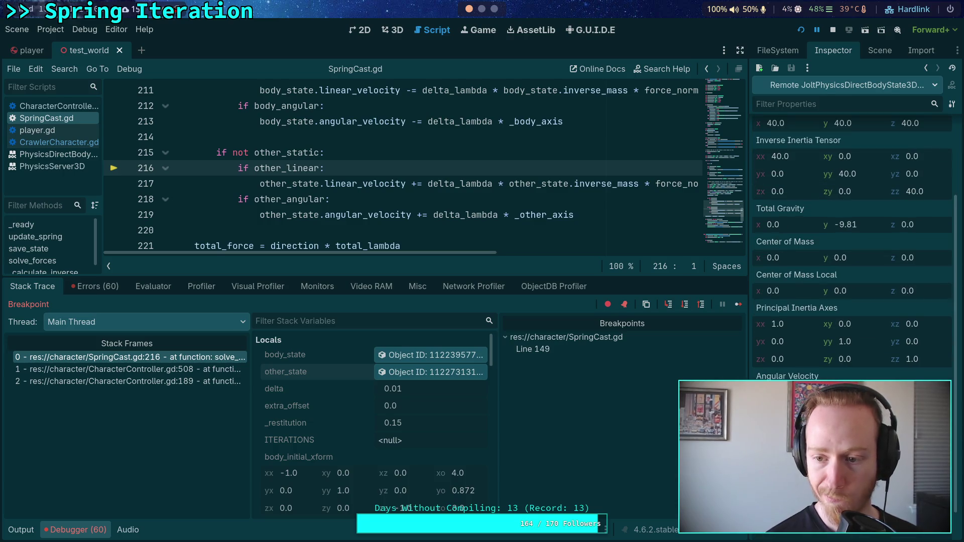
{"action": "left_click", "coordinate": [684, 308]}
{"action": "left_click", "coordinate": [683, 311]}
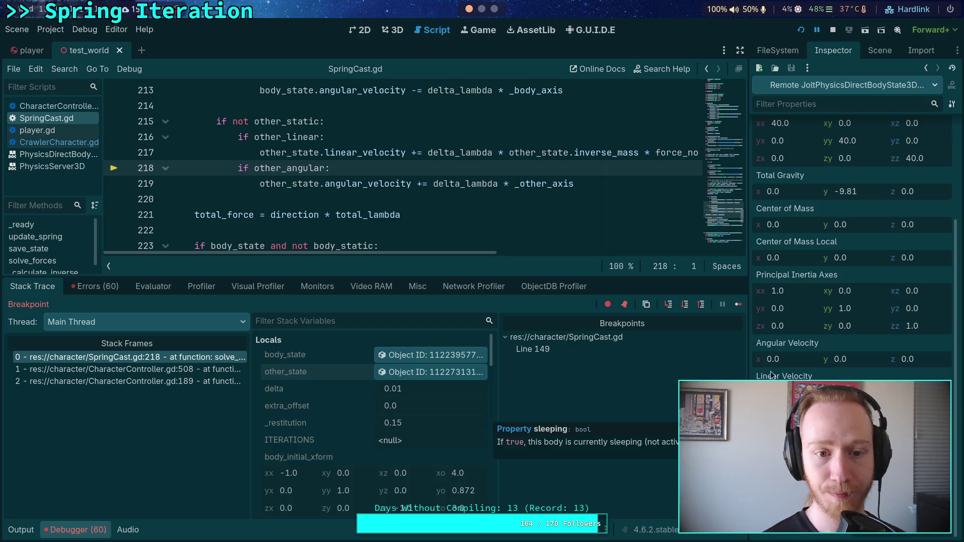
{"action": "scroll", "coordinate": [312, 414], "scroll_direction": "down", "scroll_amount": 3}
{"action": "scroll", "coordinate": [312, 414], "scroll_direction": "down", "scroll_amount": 8}
{"action": "scroll", "coordinate": [359, 408], "scroll_direction": "down", "scroll_amount": 8}
{"action": "scroll", "coordinate": [359, 415], "scroll_direction": "down", "scroll_amount": 2}
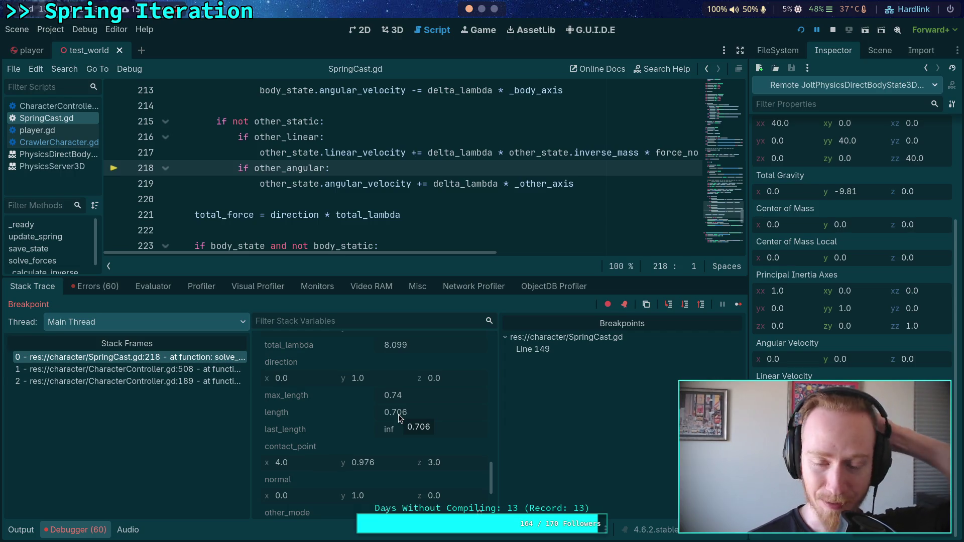
{"action": "left_click", "coordinate": [686, 304]}
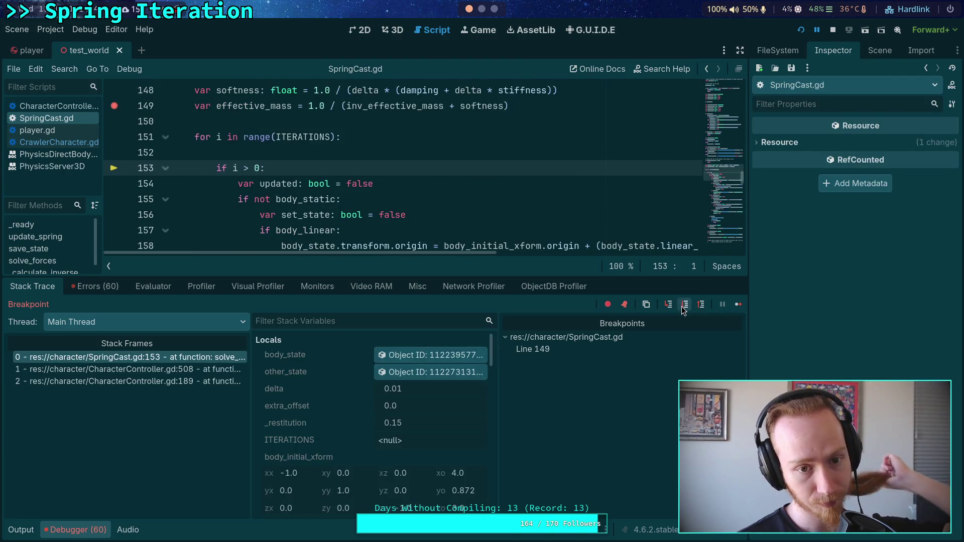
Step: Step from line 154 to line 159, viewing body_state's physics properties in the Inspector
{"action": "left_click", "coordinate": [684, 307]}
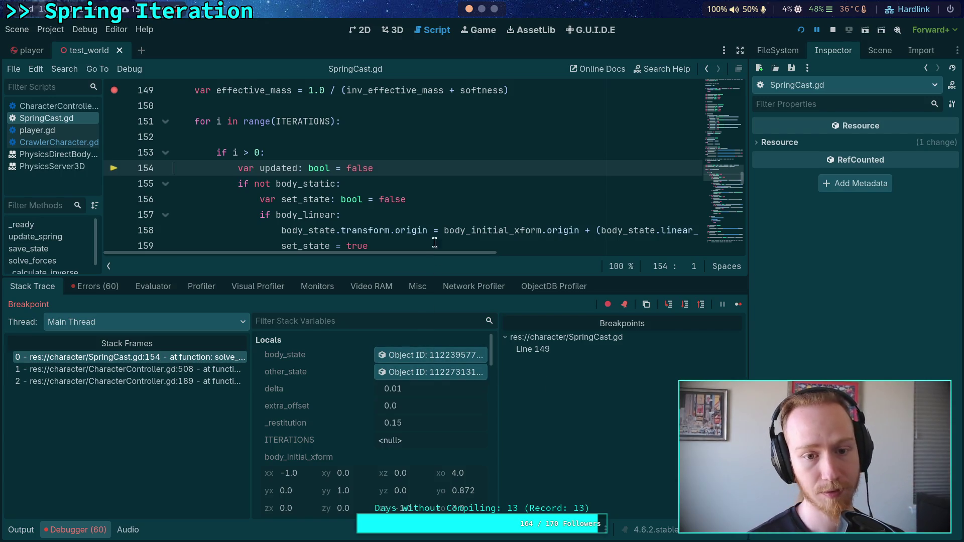
{"action": "left_click", "coordinate": [447, 351]}
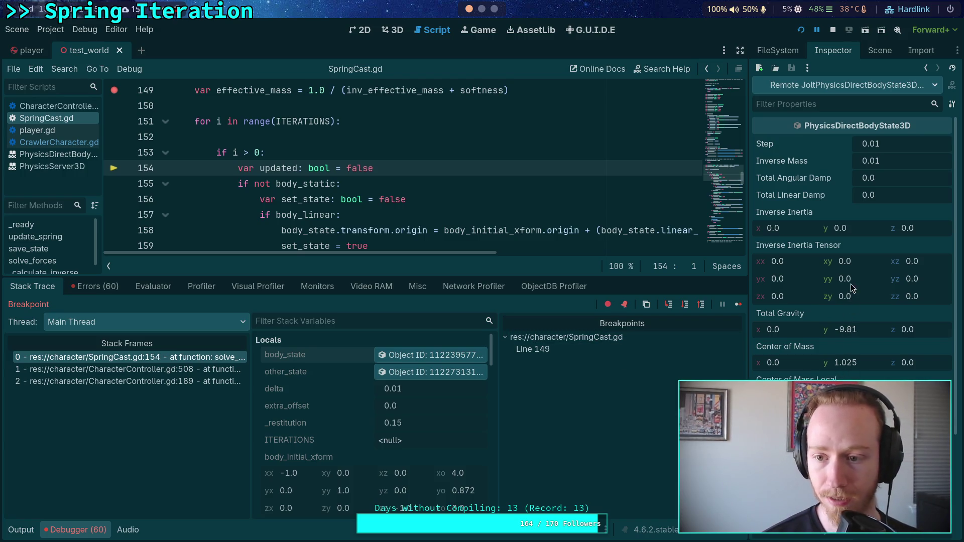
{"action": "scroll", "coordinate": [848, 353], "scroll_direction": "down", "scroll_amount": 5}
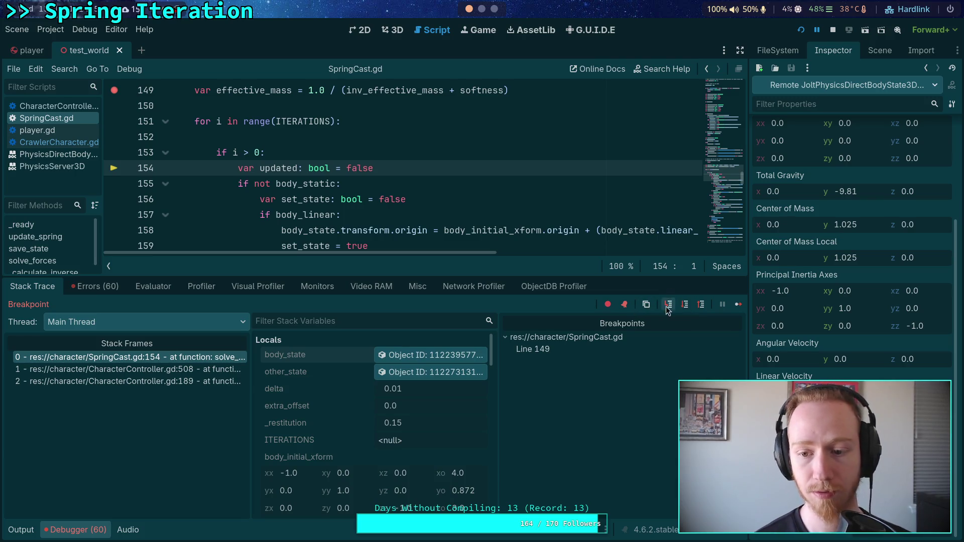
{"action": "left_click", "coordinate": [686, 306]}
{"action": "left_click", "coordinate": [684, 307]}
{"action": "left_click", "coordinate": [684, 308]}
{"action": "left_click", "coordinate": [685, 309]}
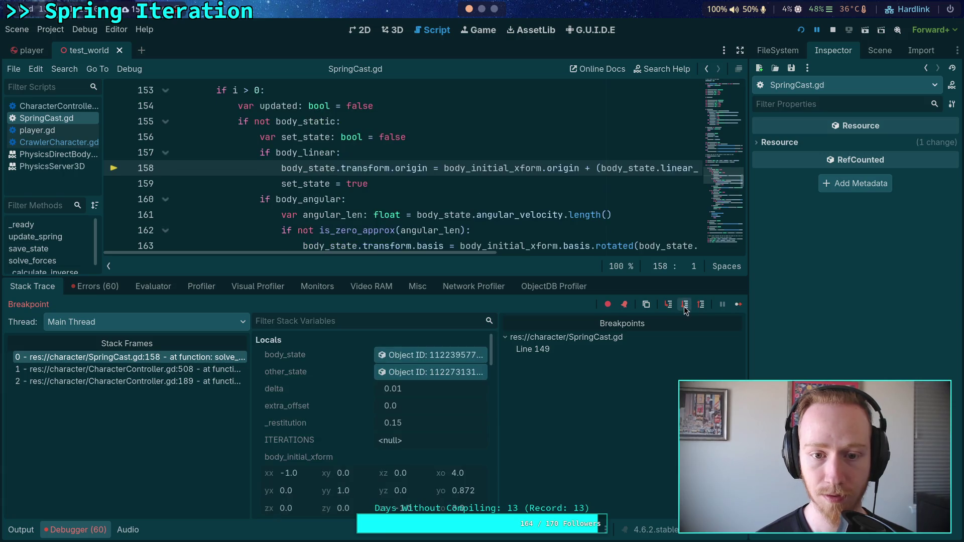
{"action": "left_click", "coordinate": [685, 310]}
{"action": "left_click", "coordinate": [430, 354]}
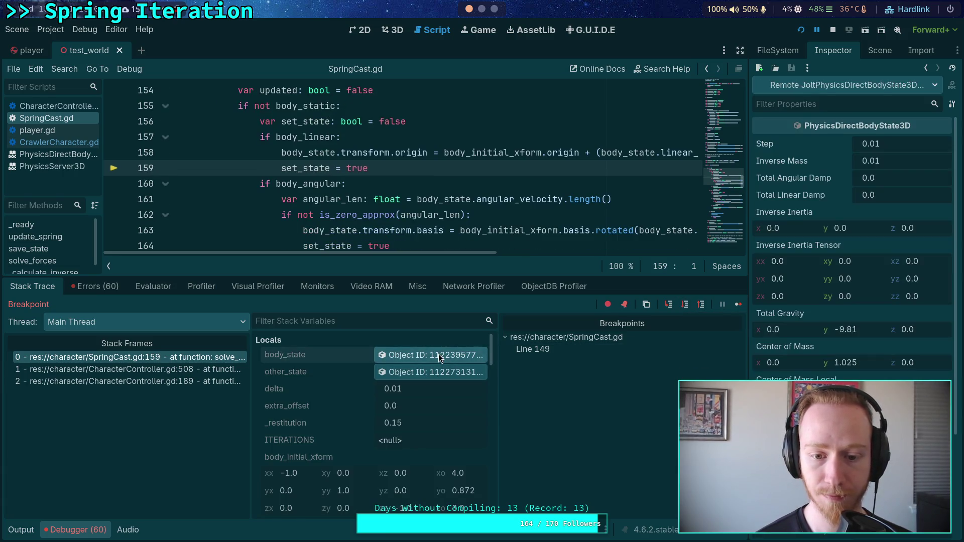
{"action": "scroll", "coordinate": [854, 241], "scroll_direction": "down", "scroll_amount": 5}
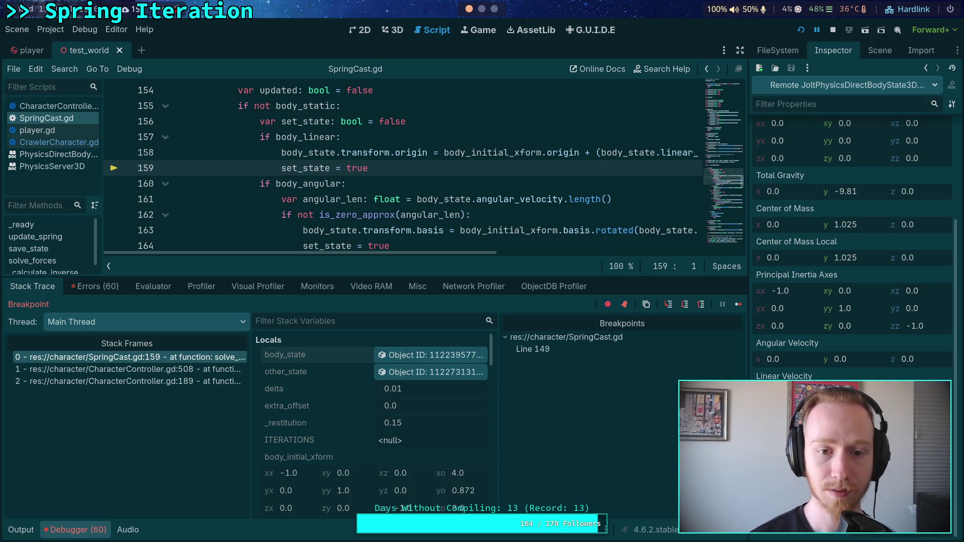
Step: Step over lines 160 through 168 to line 170
{"action": "left_click", "coordinate": [685, 303]}
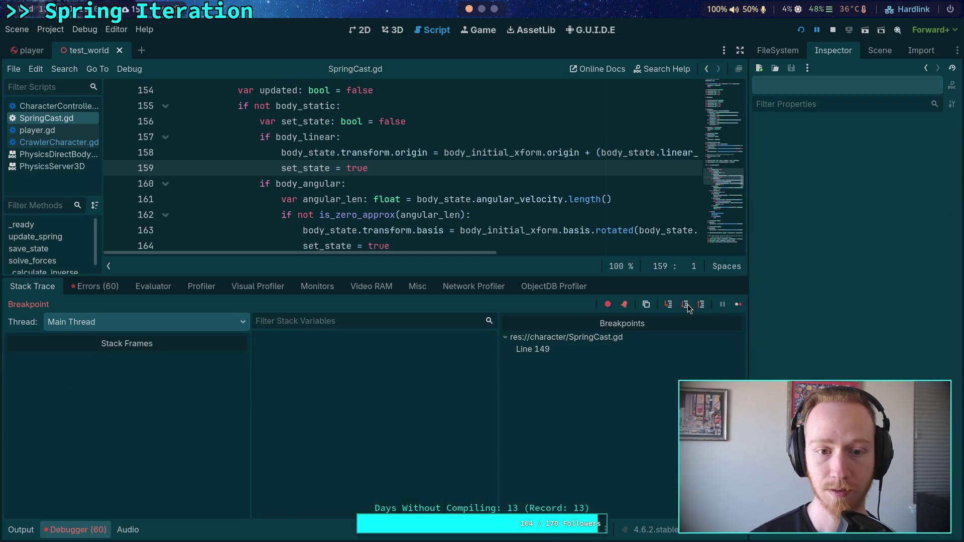
{"action": "left_click", "coordinate": [685, 304]}
{"action": "left_click", "coordinate": [685, 305]}
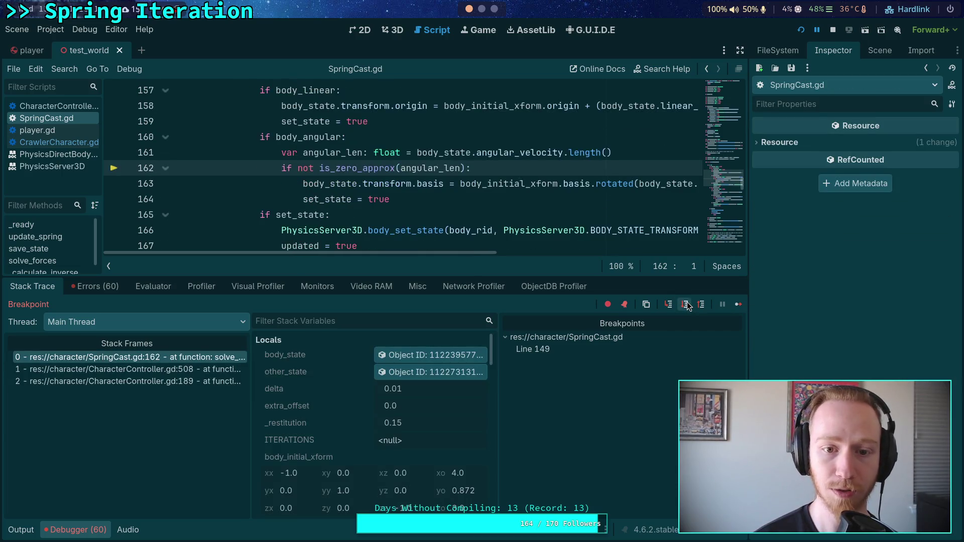
{"action": "left_click", "coordinate": [685, 305]}
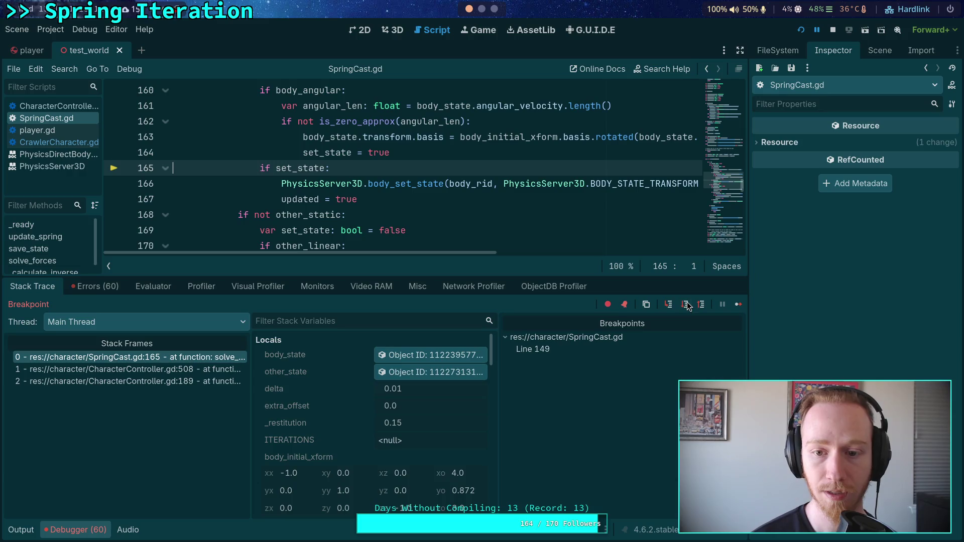
{"action": "left_click", "coordinate": [686, 306]}
{"action": "left_click", "coordinate": [687, 305]}
{"action": "left_click", "coordinate": [686, 306]}
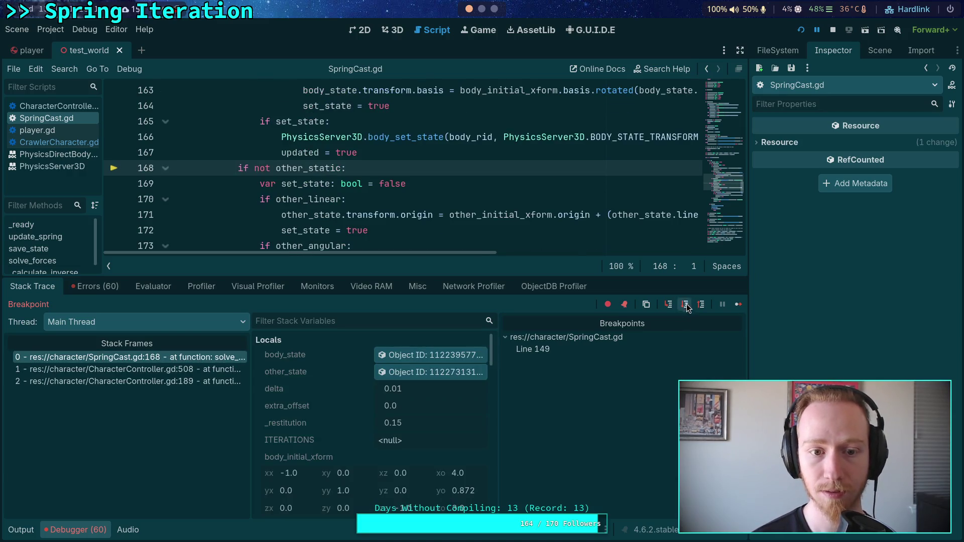
{"action": "left_click", "coordinate": [686, 305]}
{"action": "left_click", "coordinate": [686, 305]}
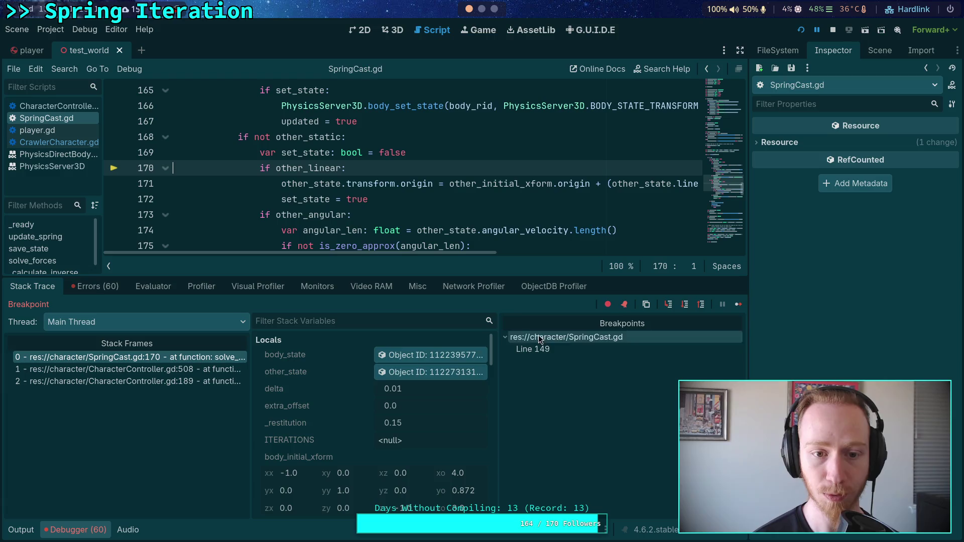
Step: Inspect other_state's physics properties while stepping to the set_state check on line 178
{"action": "left_click", "coordinate": [431, 372]}
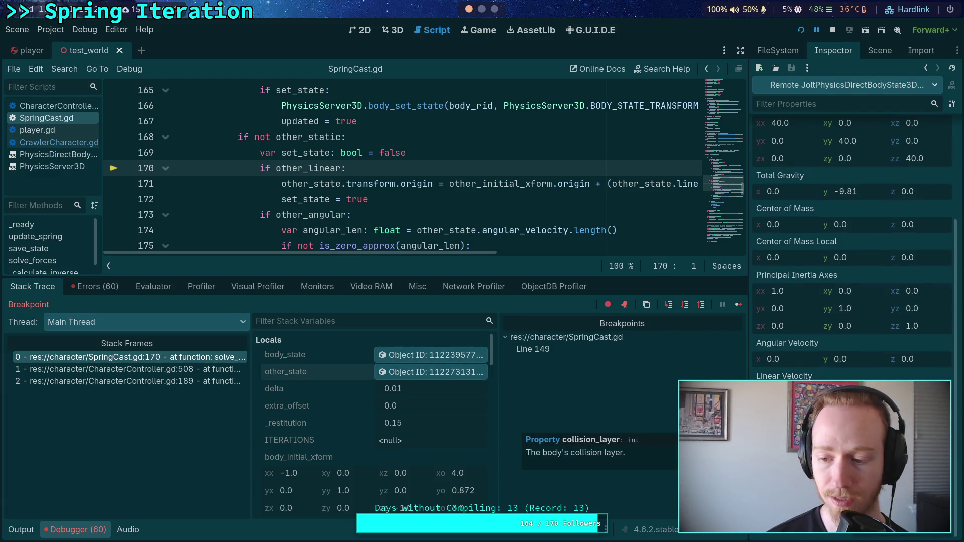
{"action": "left_click", "coordinate": [684, 305]}
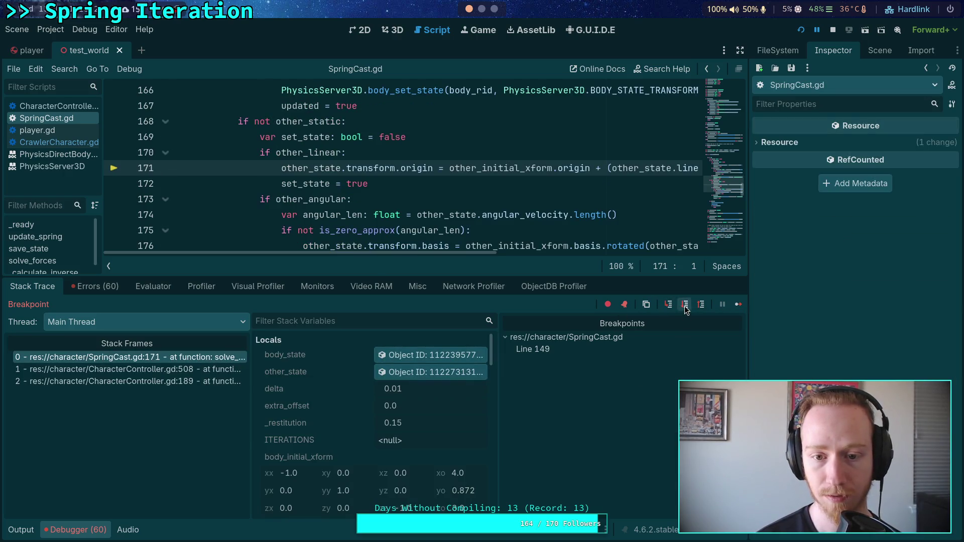
{"action": "left_click", "coordinate": [685, 308]}
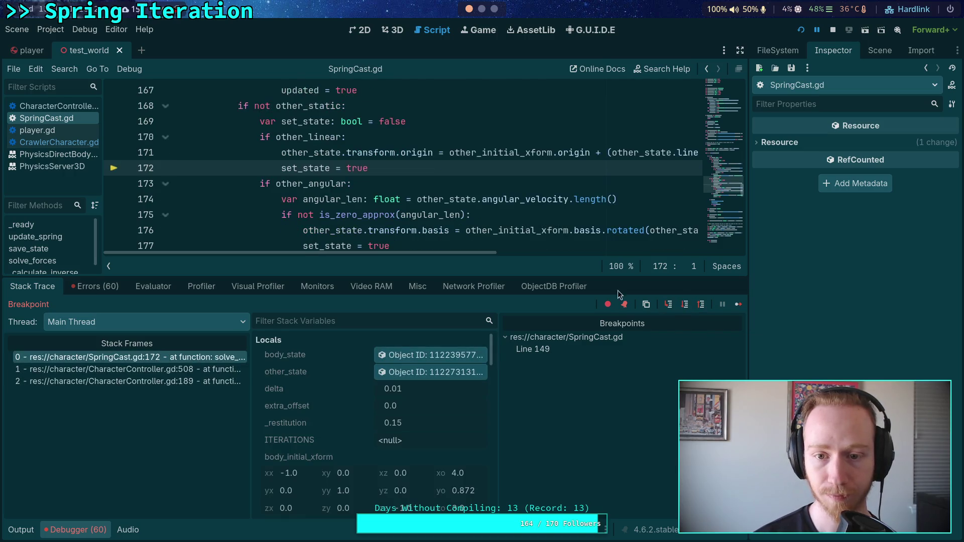
{"action": "mouse_move", "coordinate": [465, 254]}
{"action": "left_mouse_down"}
{"action": "mouse_move", "coordinate": [577, 254]}
{"action": "mouse_move", "coordinate": [444, 273]}
{"action": "left_mouse_up"}
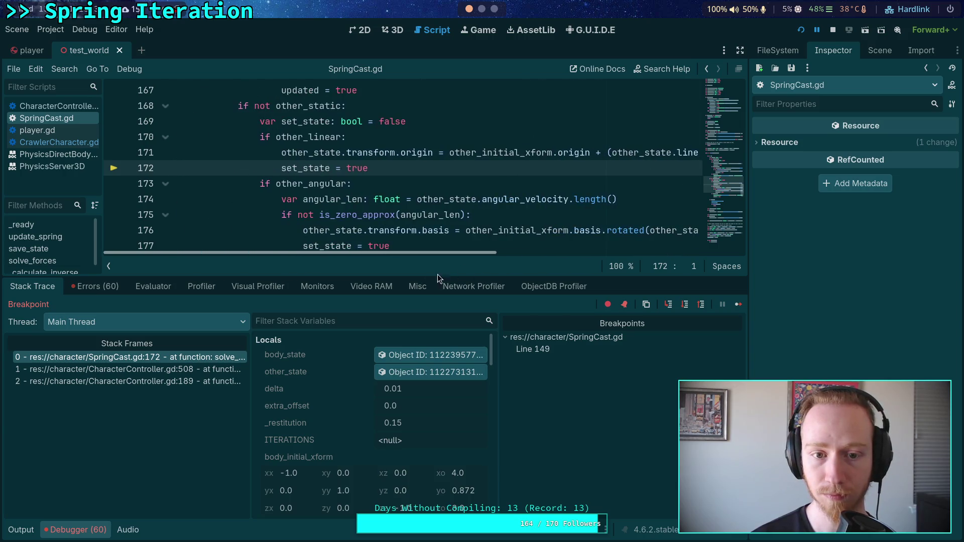
{"action": "left_click", "coordinate": [449, 372]}
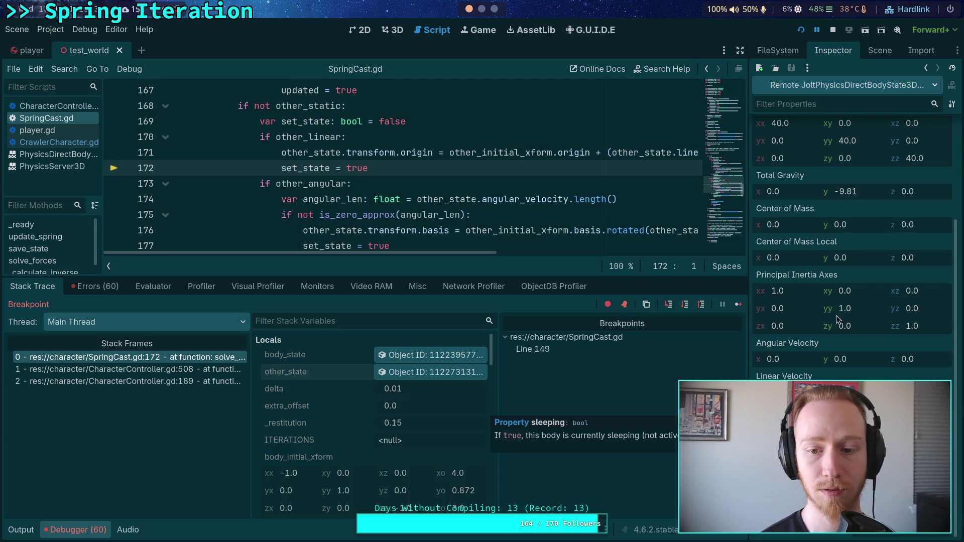
{"action": "left_click", "coordinate": [685, 305]}
{"action": "left_click", "coordinate": [685, 306]}
{"action": "left_click", "coordinate": [685, 306]}
{"action": "left_click", "coordinate": [685, 306]}
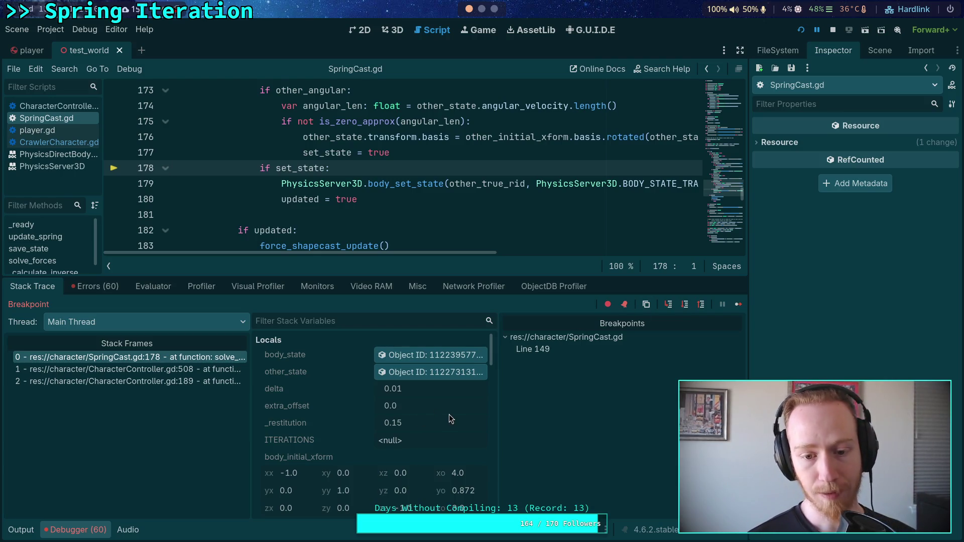
Step: Step past the body state update through lines 182 and 183 to the save_state call
{"action": "left_click", "coordinate": [685, 307]}
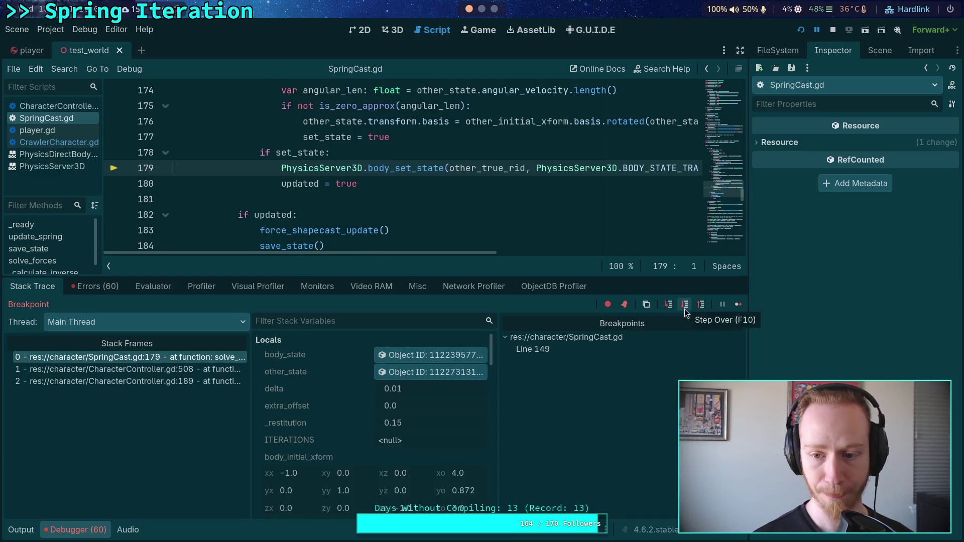
{"action": "left_click", "coordinate": [686, 307]}
{"action": "left_click", "coordinate": [684, 307]}
{"action": "left_click", "coordinate": [684, 306]}
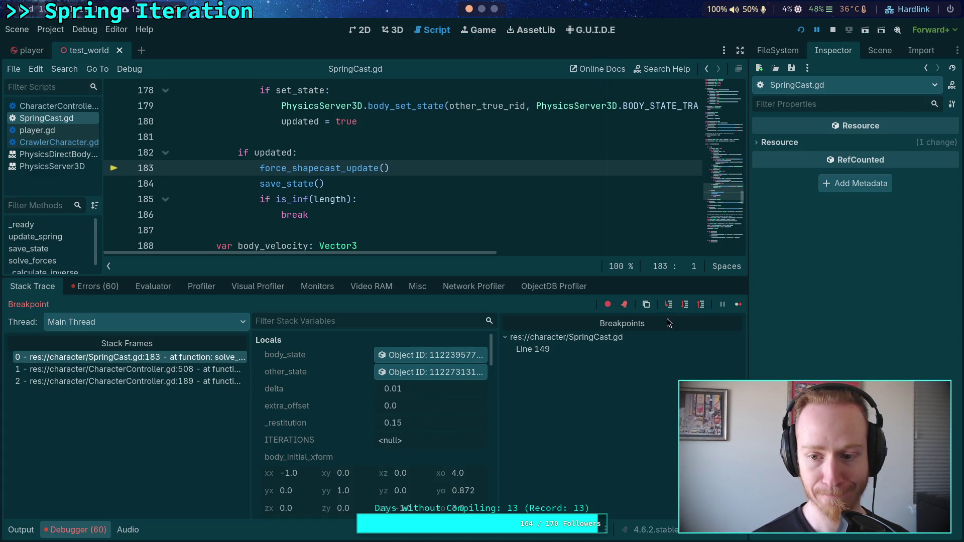
{"action": "left_click", "coordinate": [685, 305]}
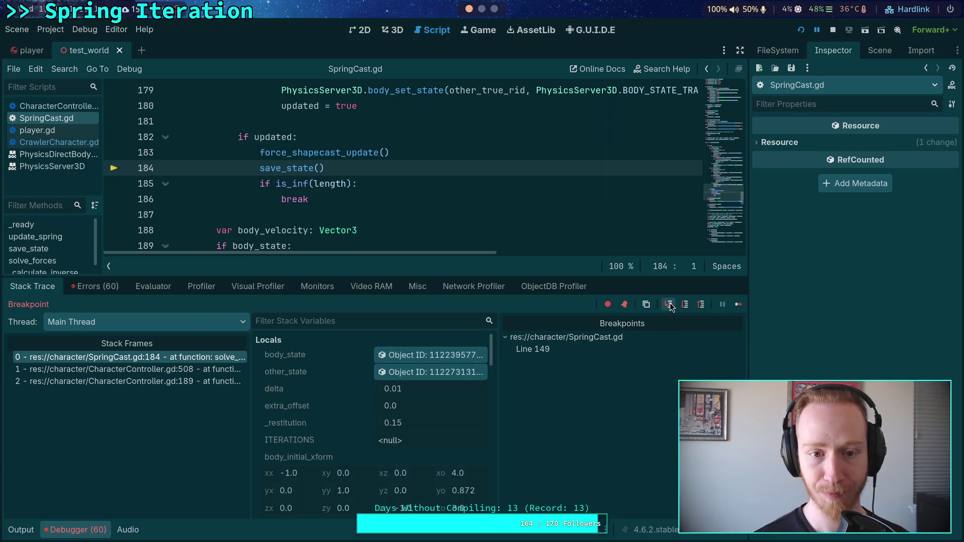
Step: Step into save_state and advance to line 75, checking contact_point x 4.0 and other_mode 2
{"action": "left_click", "coordinate": [668, 304]}
{"action": "left_click", "coordinate": [684, 305]}
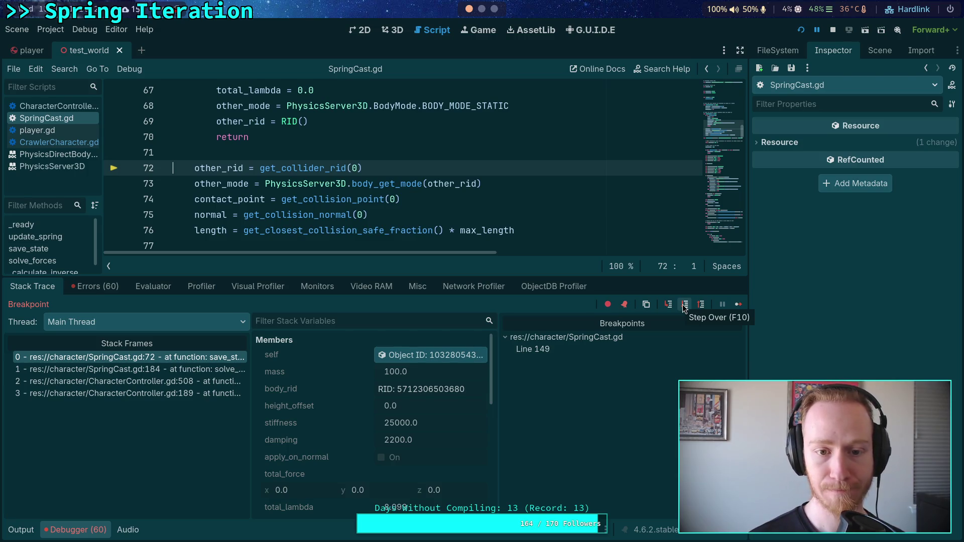
{"action": "left_click", "coordinate": [683, 308]}
{"action": "scroll", "coordinate": [393, 425], "scroll_direction": "down", "scroll_amount": 5}
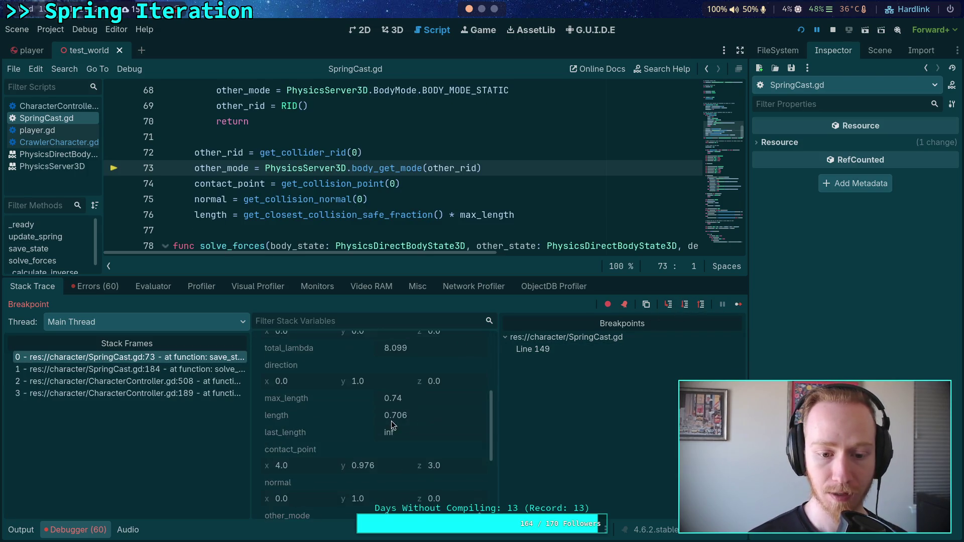
{"action": "scroll", "coordinate": [392, 425], "scroll_direction": "down", "scroll_amount": 2}
{"action": "scroll", "coordinate": [390, 421], "scroll_direction": "up", "scroll_amount": 5}
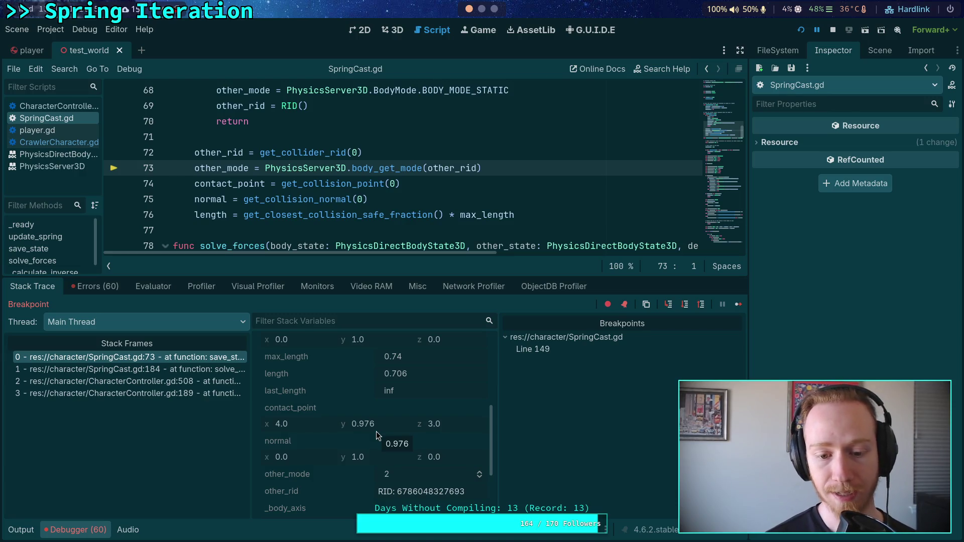
{"action": "left_click", "coordinate": [684, 306]}
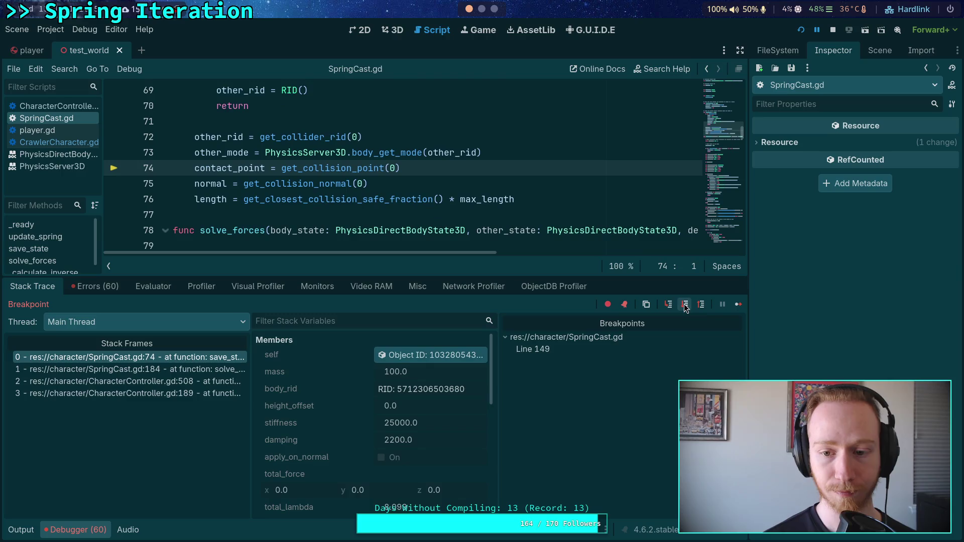
{"action": "scroll", "coordinate": [390, 405], "scroll_direction": "down", "scroll_amount": 4}
{"action": "scroll", "coordinate": [389, 466], "scroll_direction": "down", "scroll_amount": 4}
{"action": "left_click", "coordinate": [668, 303]}
{"action": "scroll", "coordinate": [414, 430], "scroll_direction": "down", "scroll_amount": 8}
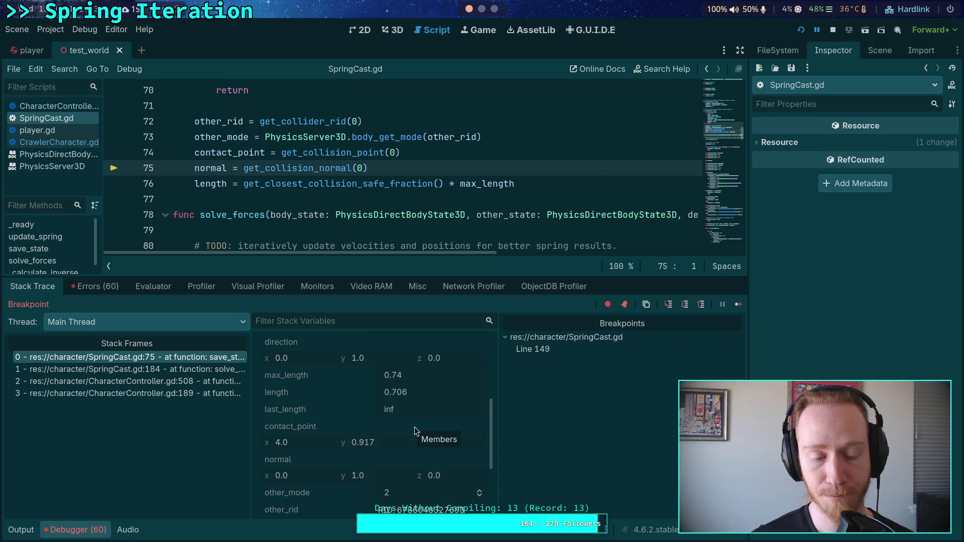
Step: Stop the paused debug session, collapse the Debugger panel, and show the World scene tree
{"action": "scroll", "coordinate": [377, 189], "scroll_direction": "up", "scroll_amount": 4}
{"action": "scroll", "coordinate": [377, 189], "scroll_direction": "down", "scroll_amount": 1}
{"action": "scroll", "coordinate": [376, 188], "scroll_direction": "down", "scroll_amount": 1}
{"action": "scroll", "coordinate": [376, 189], "scroll_direction": "up", "scroll_amount": 2}
{"action": "scroll", "coordinate": [376, 188], "scroll_direction": "up", "scroll_amount": 2}
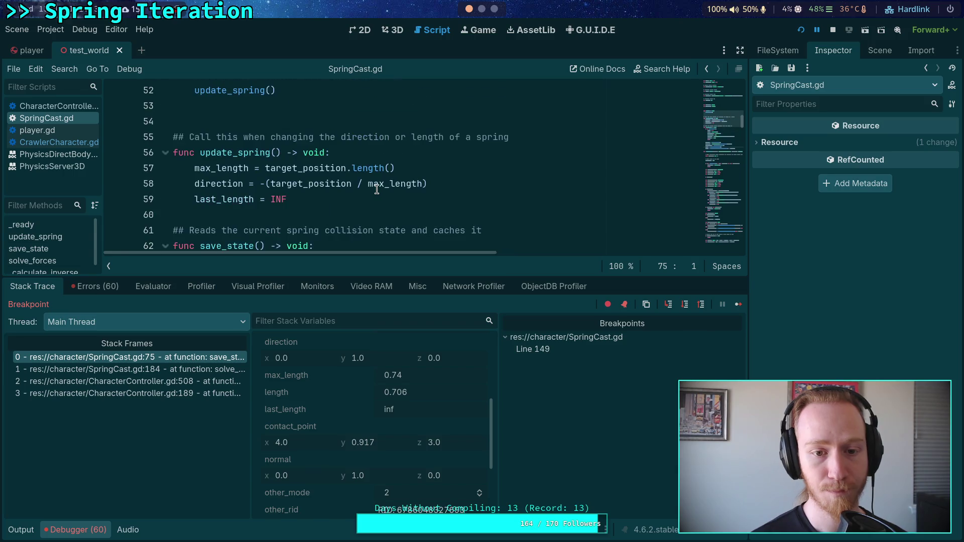
{"action": "scroll", "coordinate": [376, 188], "scroll_direction": "down", "scroll_amount": 1}
{"action": "scroll", "coordinate": [376, 188], "scroll_direction": "up", "scroll_amount": 2}
{"action": "scroll", "coordinate": [376, 189], "scroll_direction": "down", "scroll_amount": 1}
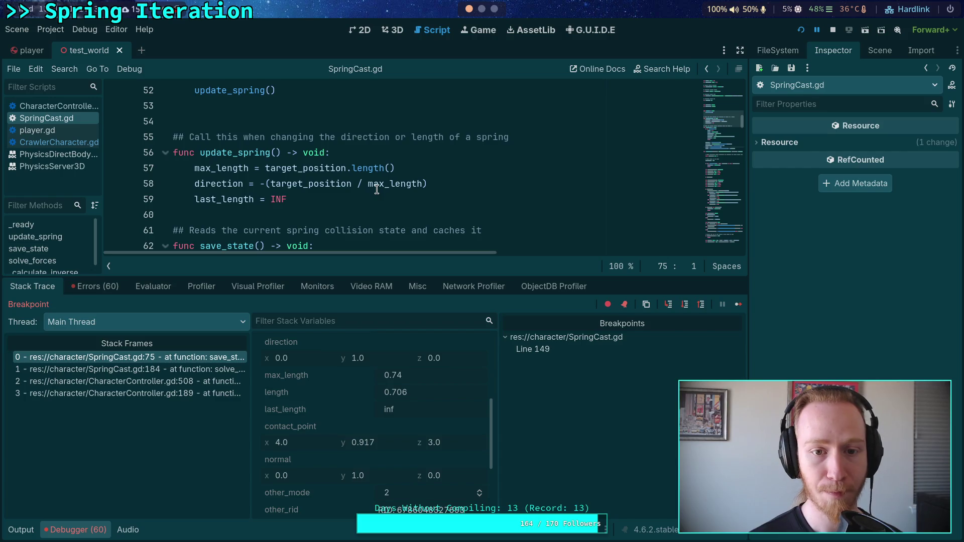
{"action": "scroll", "coordinate": [376, 189], "scroll_direction": "down", "scroll_amount": 1}
{"action": "scroll", "coordinate": [376, 189], "scroll_direction": "up", "scroll_amount": 3}
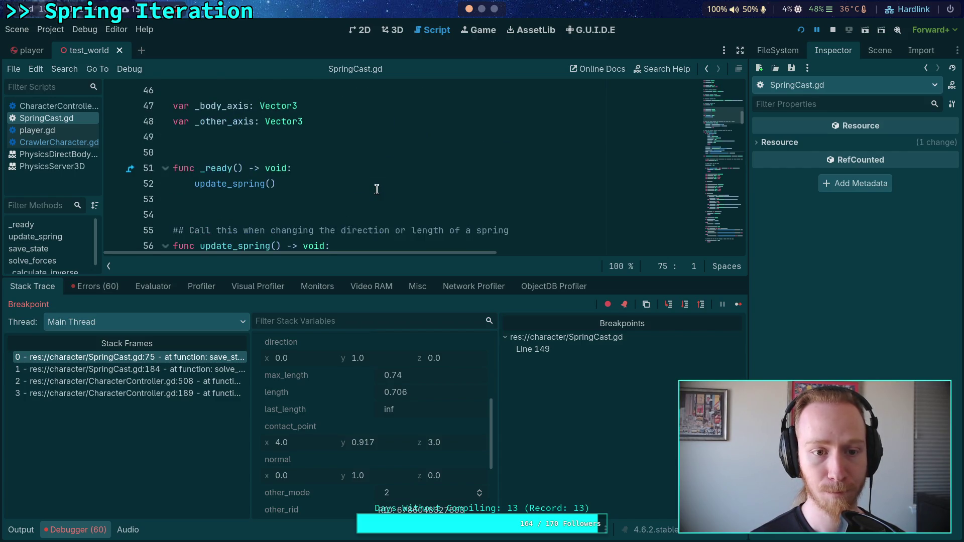
{"action": "scroll", "coordinate": [376, 189], "scroll_direction": "down", "scroll_amount": 2}
{"action": "scroll", "coordinate": [377, 189], "scroll_direction": "up", "scroll_amount": 10}
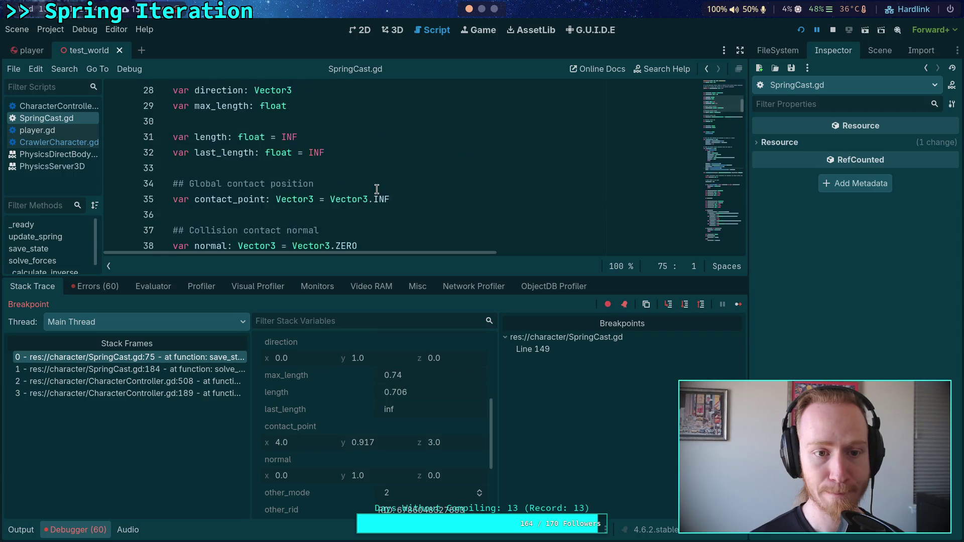
{"action": "scroll", "coordinate": [377, 189], "scroll_direction": "down", "scroll_amount": 12}
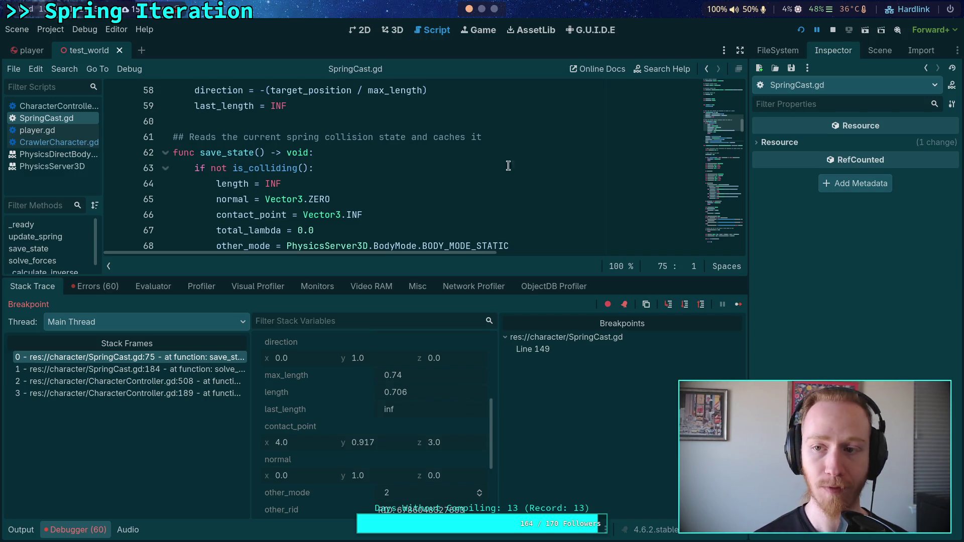
{"action": "left_click", "coordinate": [835, 29]}
{"action": "left_click", "coordinate": [96, 530]}
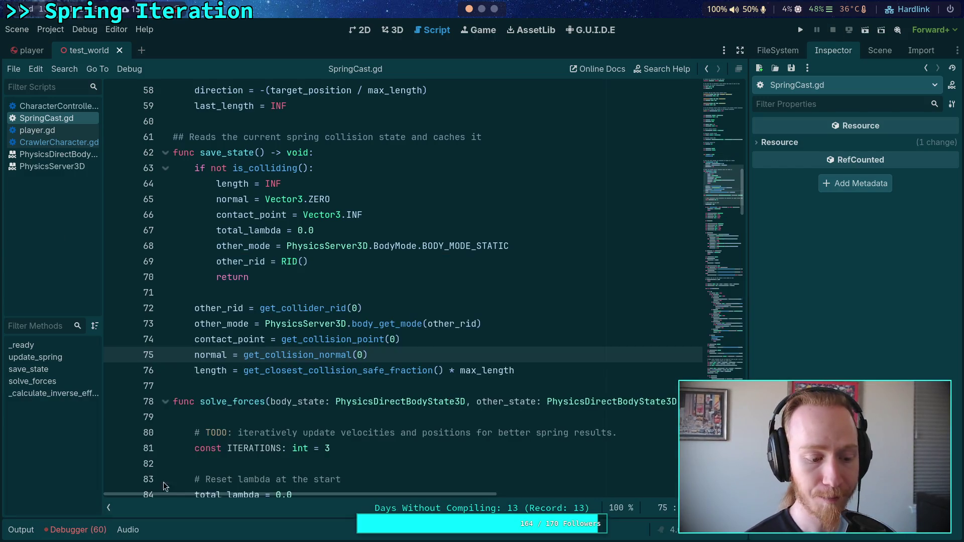
{"action": "scroll", "coordinate": [295, 399], "scroll_direction": "up", "scroll_amount": 10}
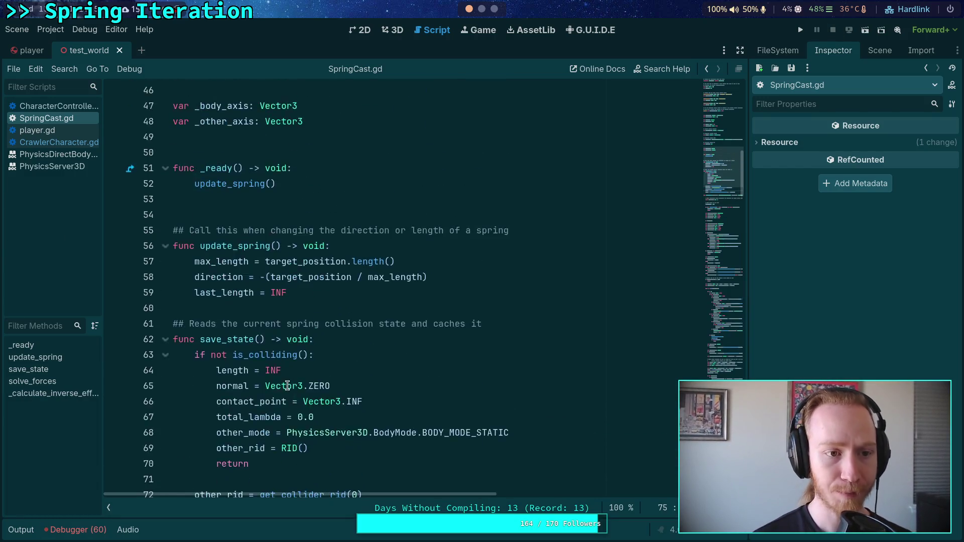
{"action": "left_click", "coordinate": [879, 50]}
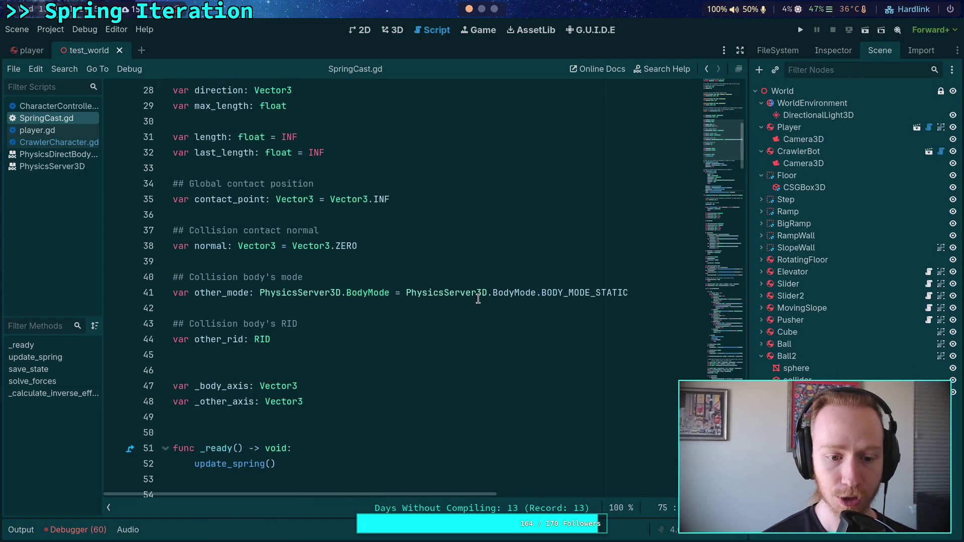
Step: Add 'enabled = false' as the first line of SpringCast's _ready, before update_spring()
{"action": "scroll", "coordinate": [476, 296], "scroll_direction": "down", "scroll_amount": 4}
{"action": "left_click", "coordinate": [356, 277]}
{"action": "left_click", "coordinate": [358, 261]}
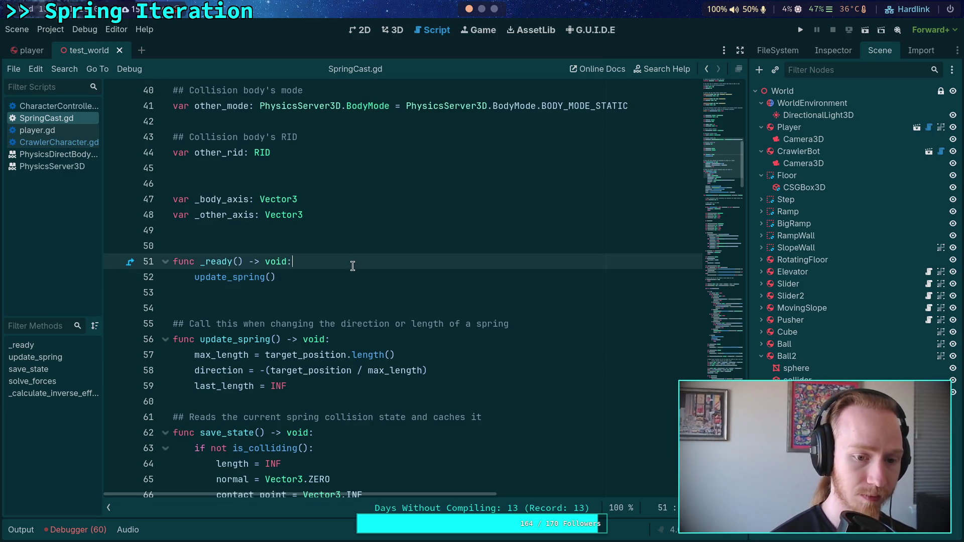
{"action": "key", "text": "Return"}
{"action": "type", "text": "enabled = fal"}
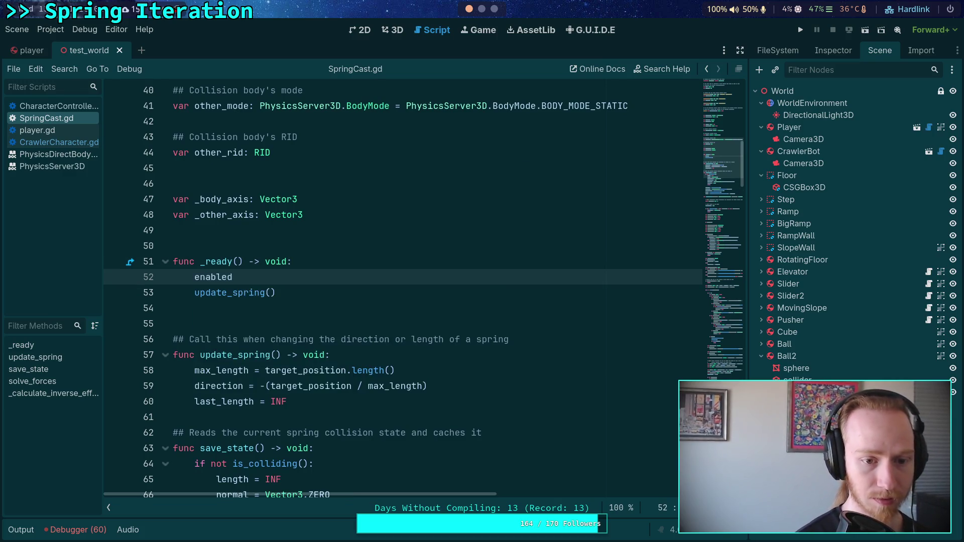
{"action": "type", "text": "se"}
{"action": "key", "text": "Escape"}
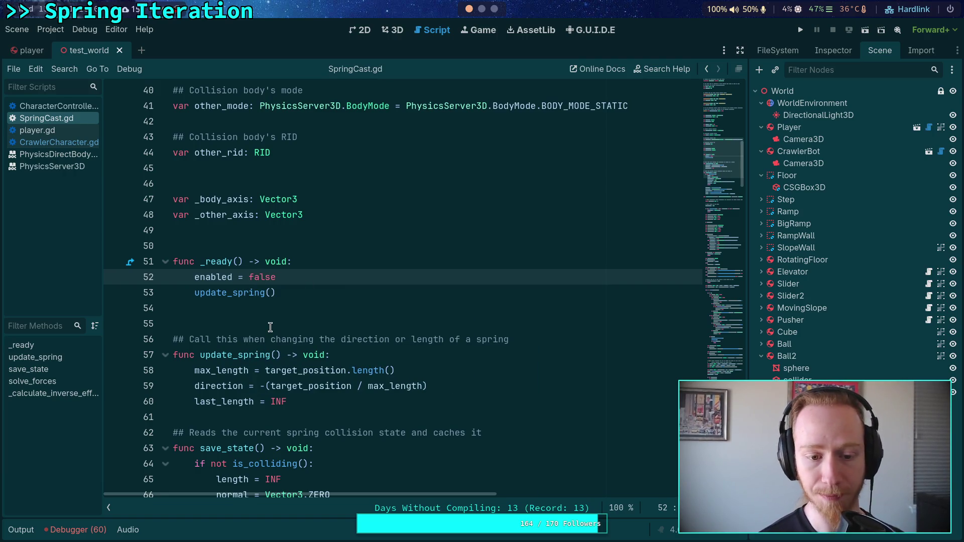
{"action": "left_click", "coordinate": [274, 321]}
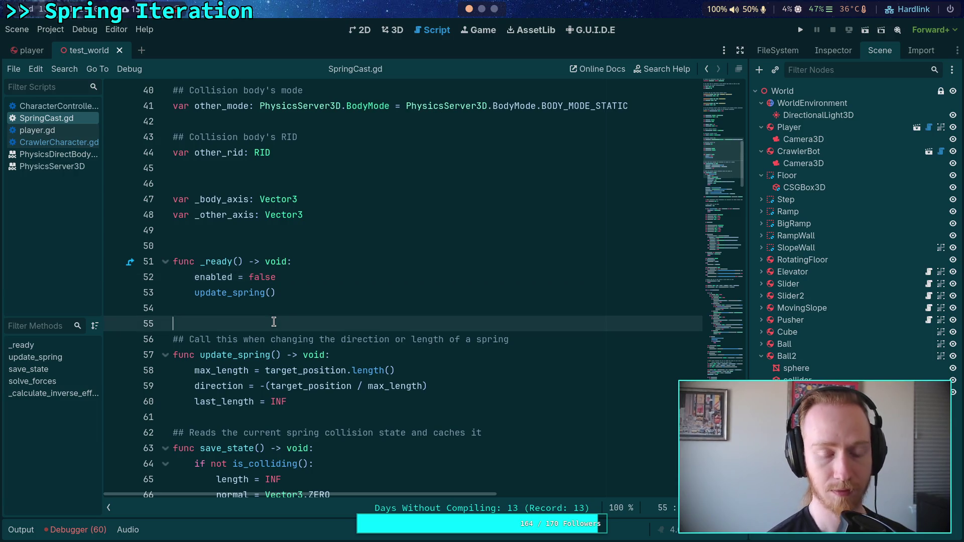
{"action": "scroll", "coordinate": [274, 320], "scroll_direction": "down", "scroll_amount": 2}
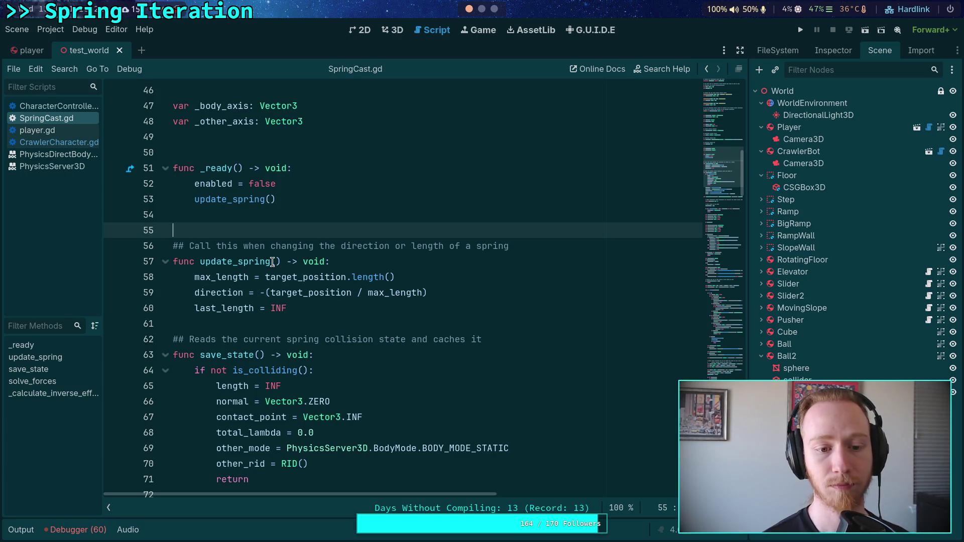
{"action": "left_click", "coordinate": [273, 262]}
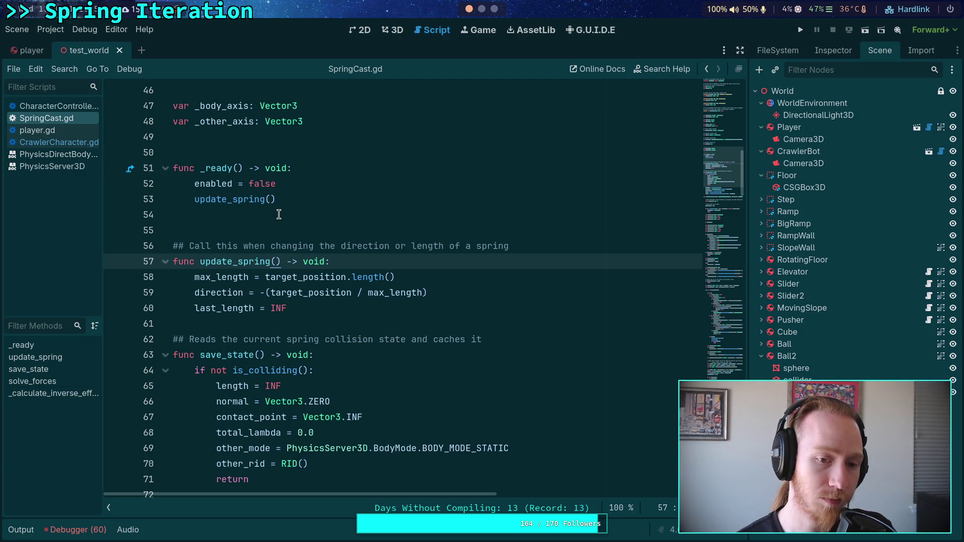
{"action": "left_click", "coordinate": [279, 214]}
{"action": "scroll", "coordinate": [275, 281], "scroll_direction": "down", "scroll_amount": 7}
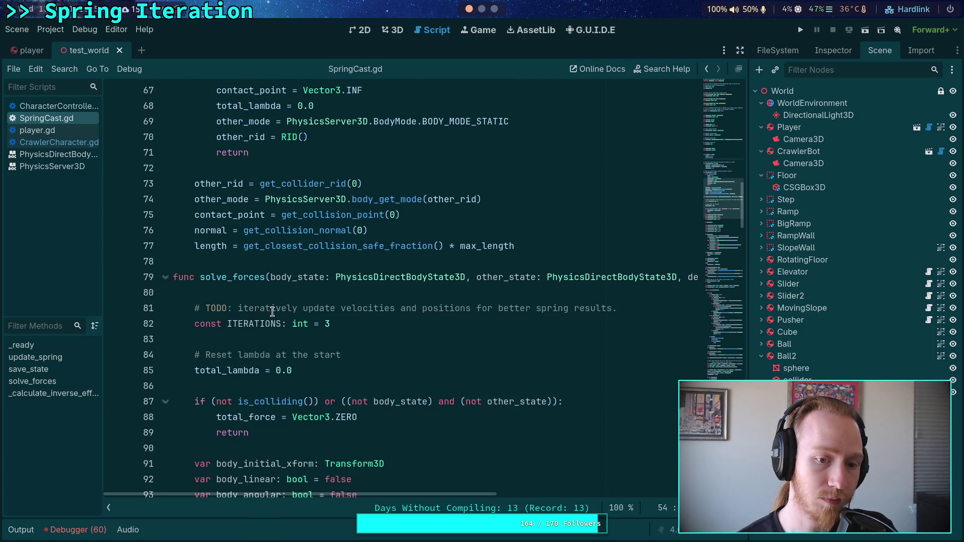
{"action": "scroll", "coordinate": [272, 312], "scroll_direction": "up", "scroll_amount": 3}
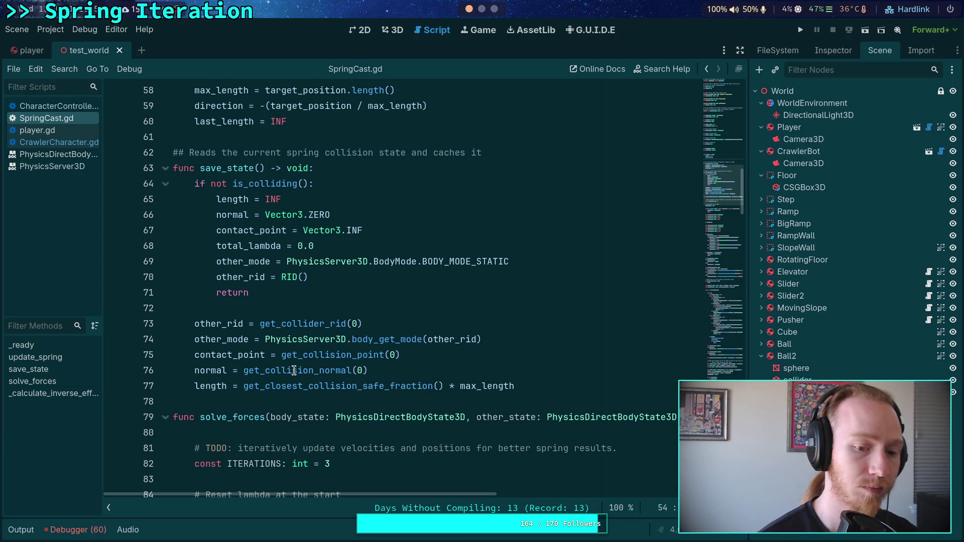
{"action": "mouse_move", "coordinate": [300, 335]}
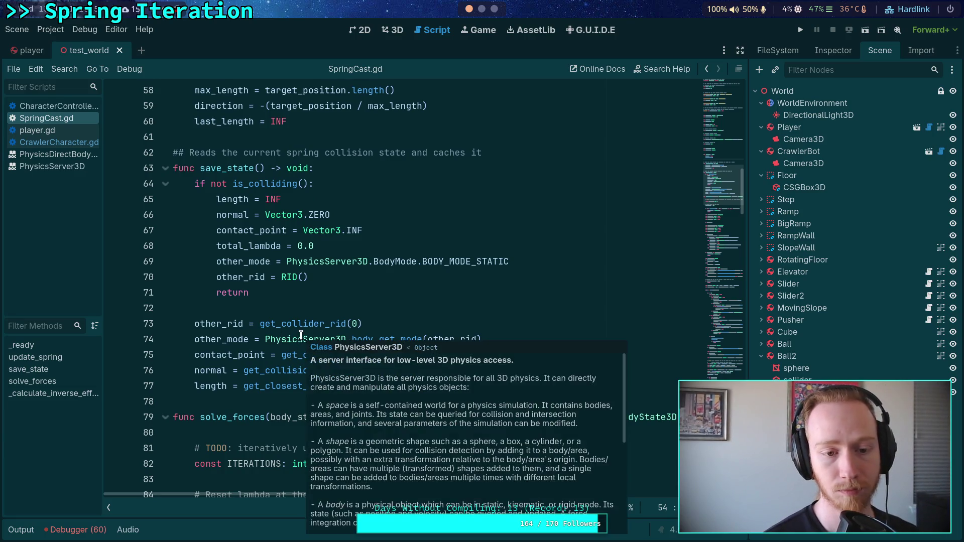
{"action": "scroll", "coordinate": [301, 335], "scroll_direction": "up", "scroll_amount": 3}
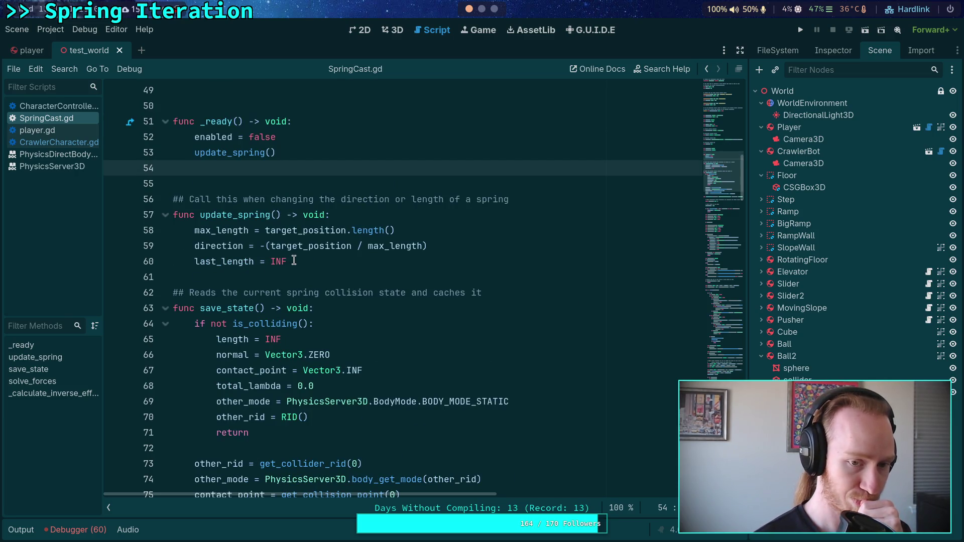
{"action": "scroll", "coordinate": [294, 260], "scroll_direction": "up", "scroll_amount": 2}
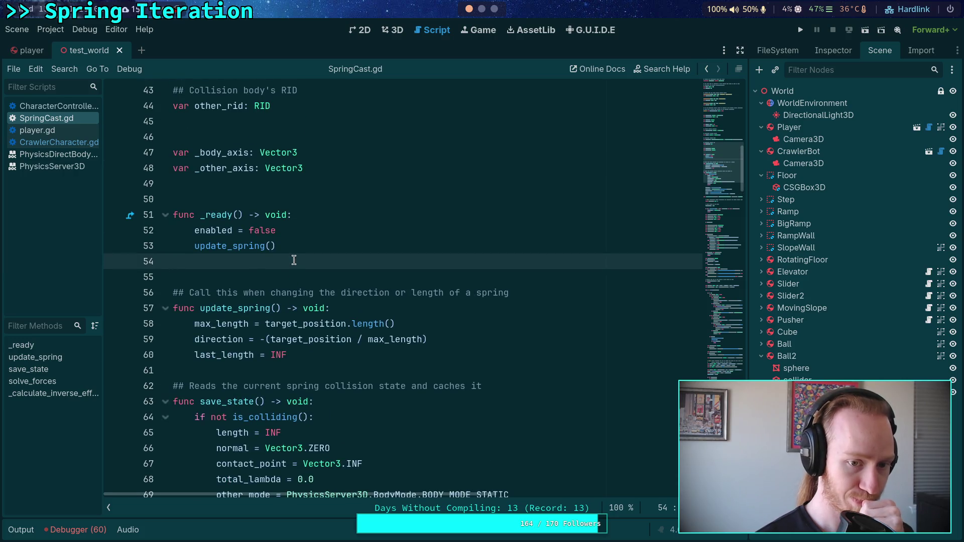
{"action": "mouse_move", "coordinate": [217, 228]}
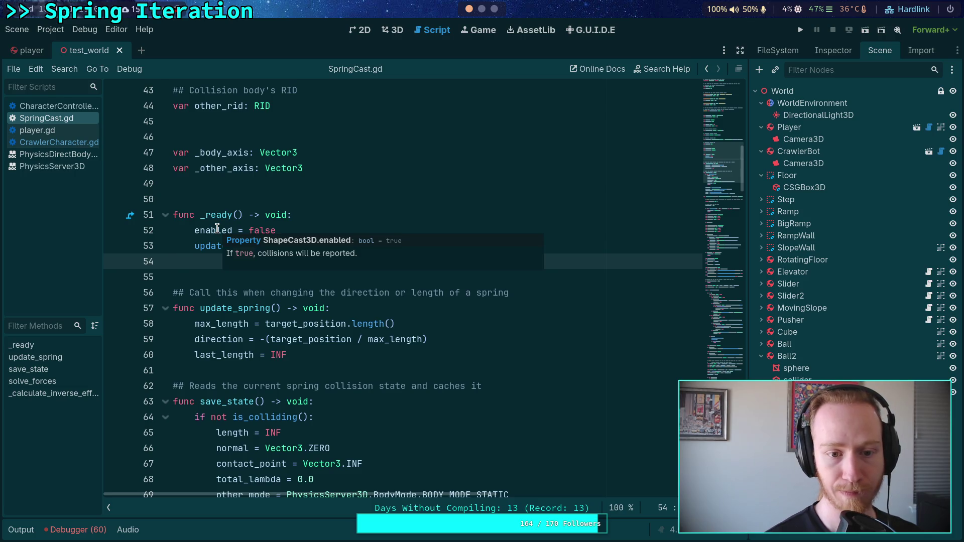
{"action": "left_click", "coordinate": [918, 130]}
{"action": "left_click", "coordinate": [820, 126]}
{"action": "left_click", "coordinate": [833, 50]}
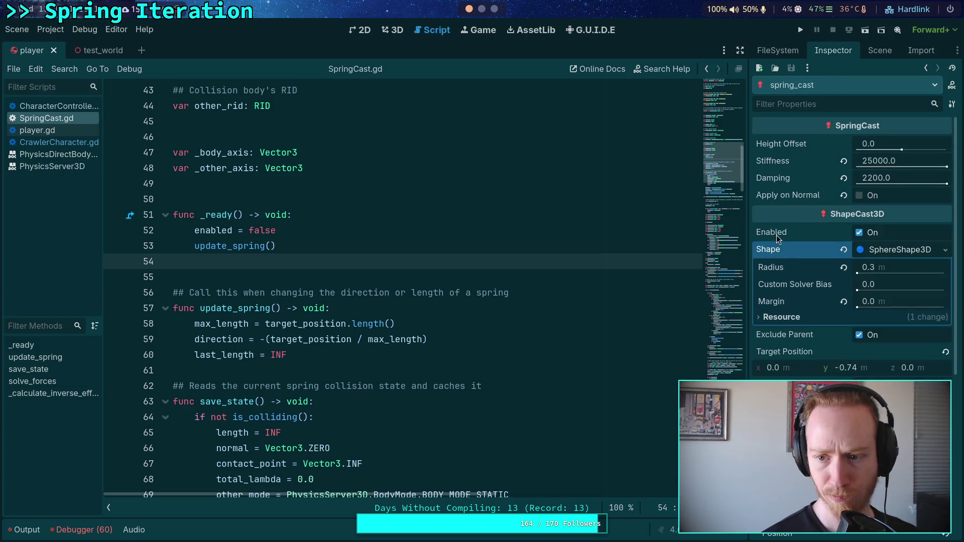
{"action": "scroll", "coordinate": [357, 265], "scroll_direction": "up", "scroll_amount": 3}
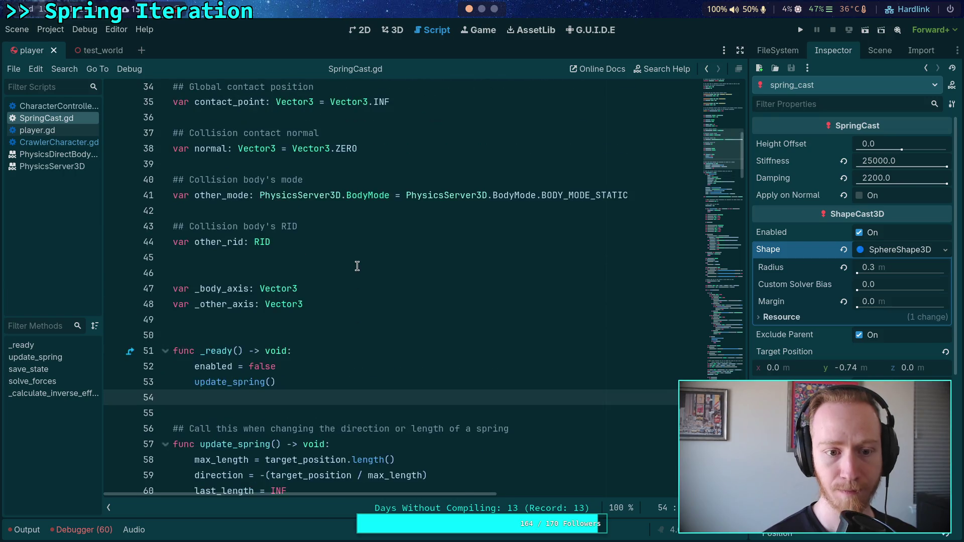
{"action": "scroll", "coordinate": [357, 266], "scroll_direction": "up", "scroll_amount": 10}
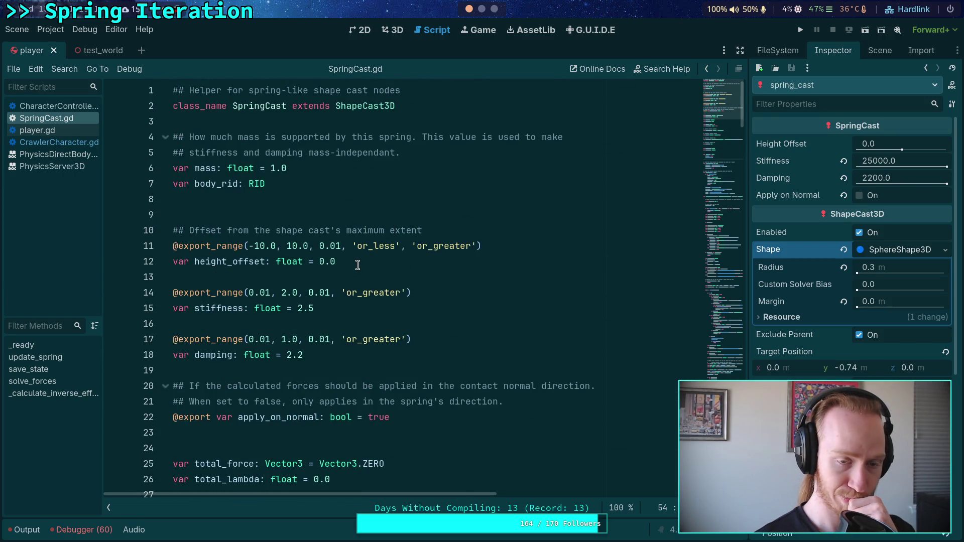
{"action": "scroll", "coordinate": [357, 265], "scroll_direction": "down", "scroll_amount": 13}
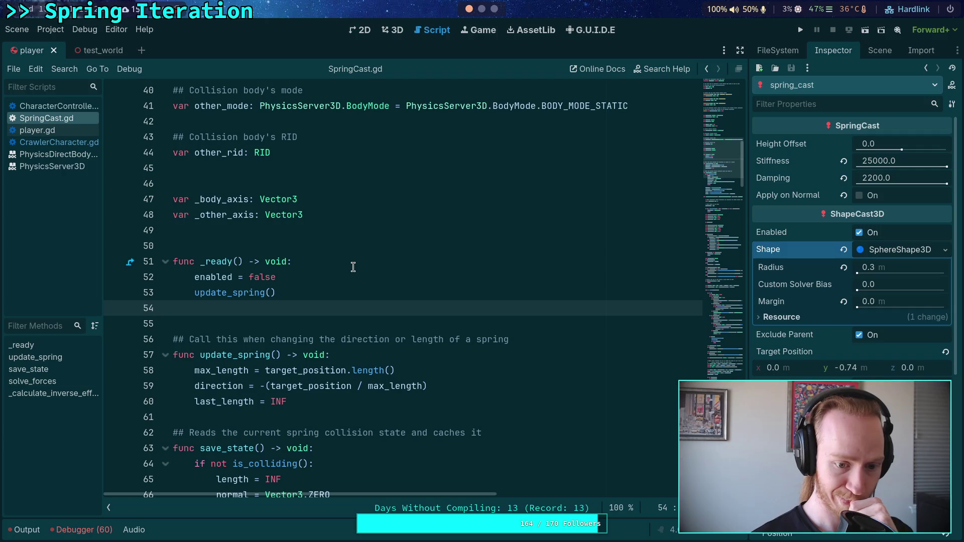
{"action": "scroll", "coordinate": [353, 266], "scroll_direction": "down", "scroll_amount": 1}
{"action": "scroll", "coordinate": [353, 267], "scroll_direction": "up", "scroll_amount": 2}
{"action": "scroll", "coordinate": [354, 266], "scroll_direction": "down", "scroll_amount": 6}
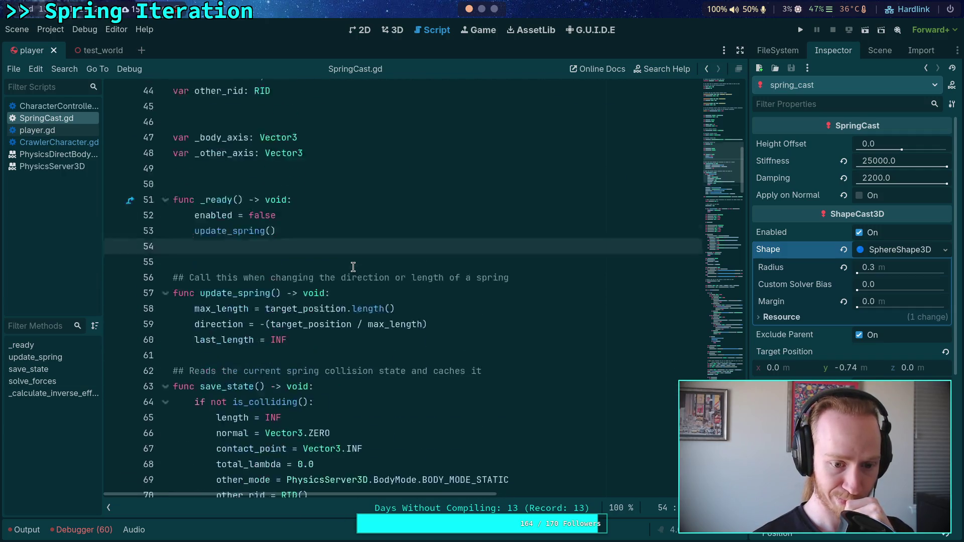
{"action": "scroll", "coordinate": [353, 267], "scroll_direction": "down", "scroll_amount": 1}
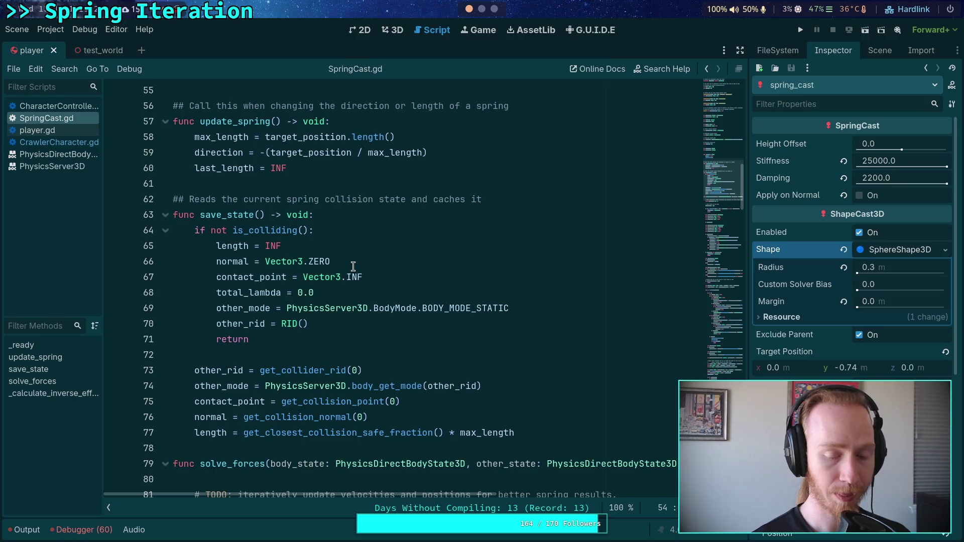
{"action": "scroll", "coordinate": [353, 263], "scroll_direction": "up", "scroll_amount": 2}
{"action": "scroll", "coordinate": [353, 260], "scroll_direction": "up", "scroll_amount": 4}
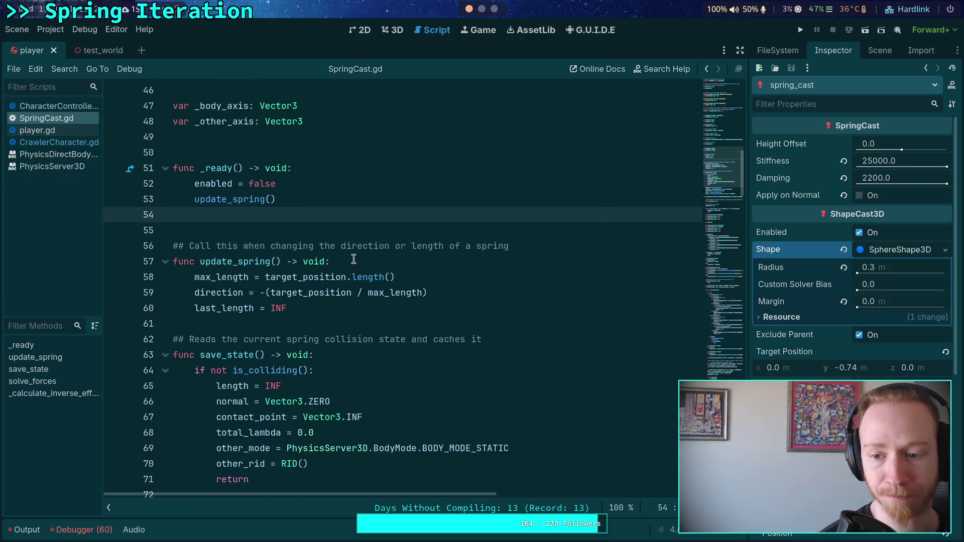
{"action": "scroll", "coordinate": [353, 259], "scroll_direction": "up", "scroll_amount": 4}
{"action": "scroll", "coordinate": [352, 253], "scroll_direction": "up", "scroll_amount": 8}
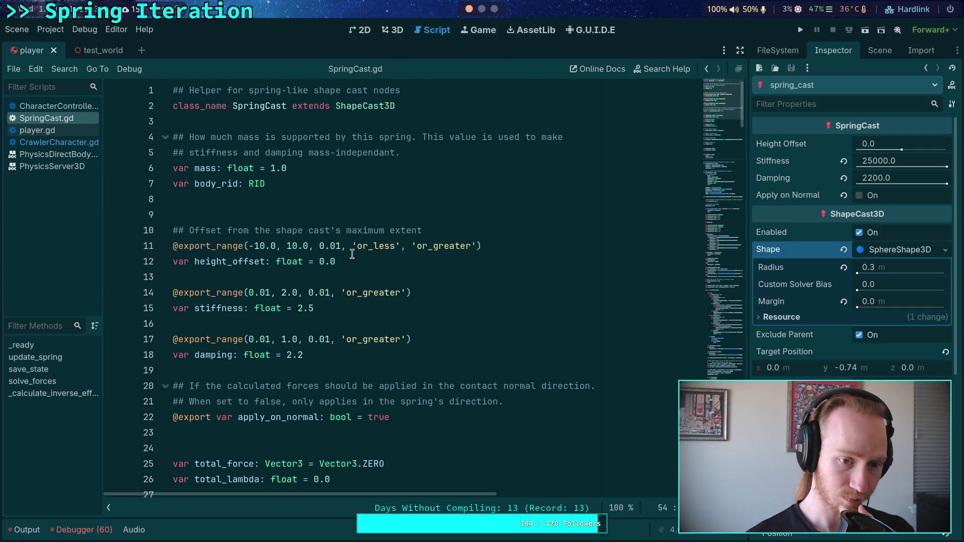
{"action": "scroll", "coordinate": [352, 251], "scroll_direction": "down", "scroll_amount": 7}
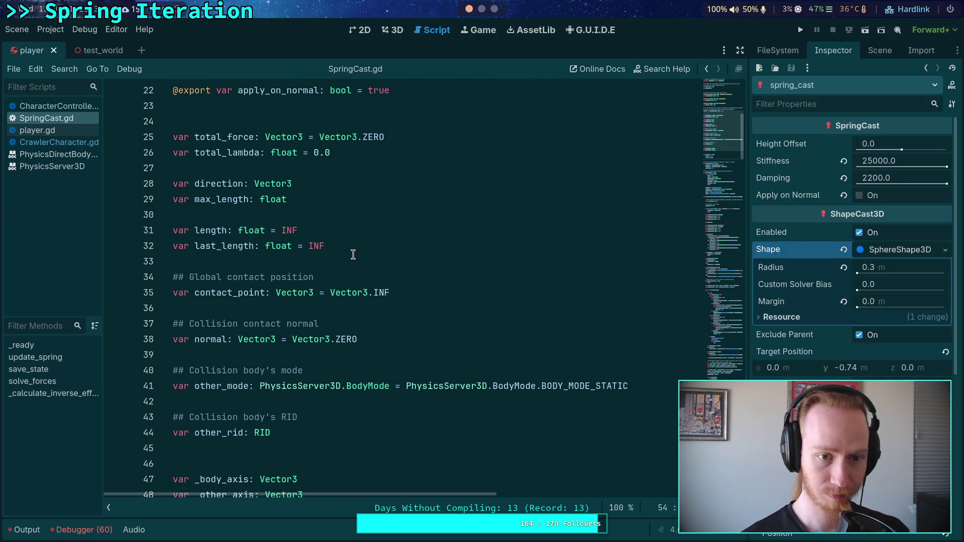
{"action": "scroll", "coordinate": [352, 254], "scroll_direction": "down", "scroll_amount": 4}
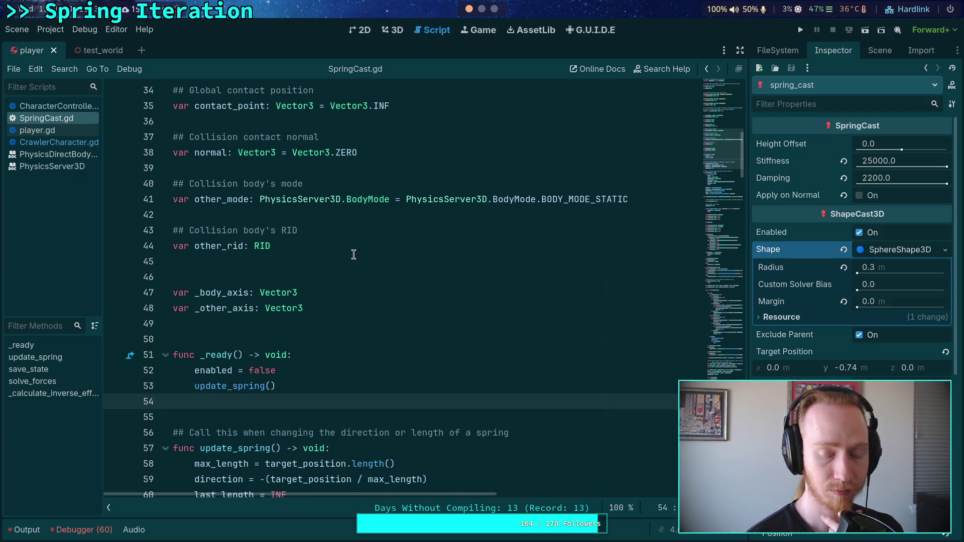
{"action": "scroll", "coordinate": [353, 254], "scroll_direction": "down", "scroll_amount": 2}
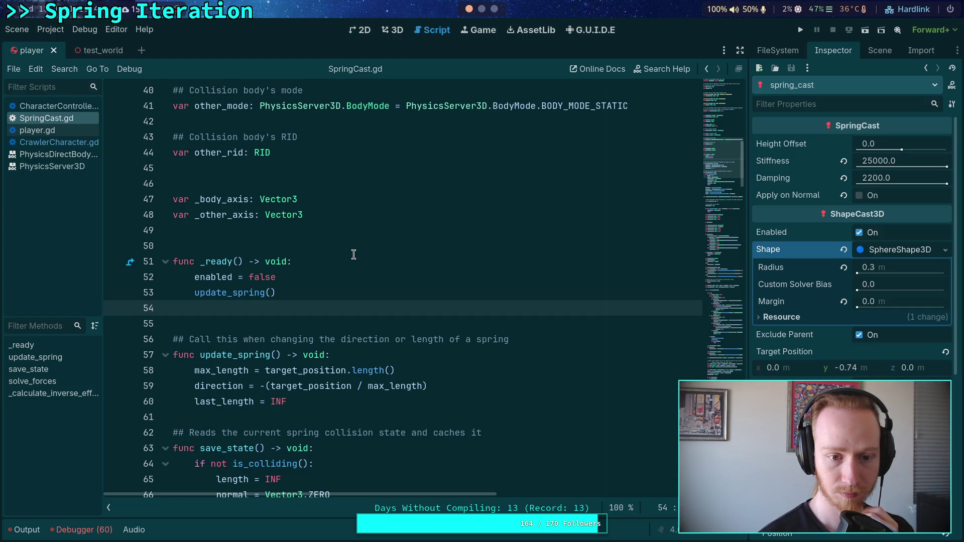
{"action": "scroll", "coordinate": [353, 254], "scroll_direction": "up", "scroll_amount": 4}
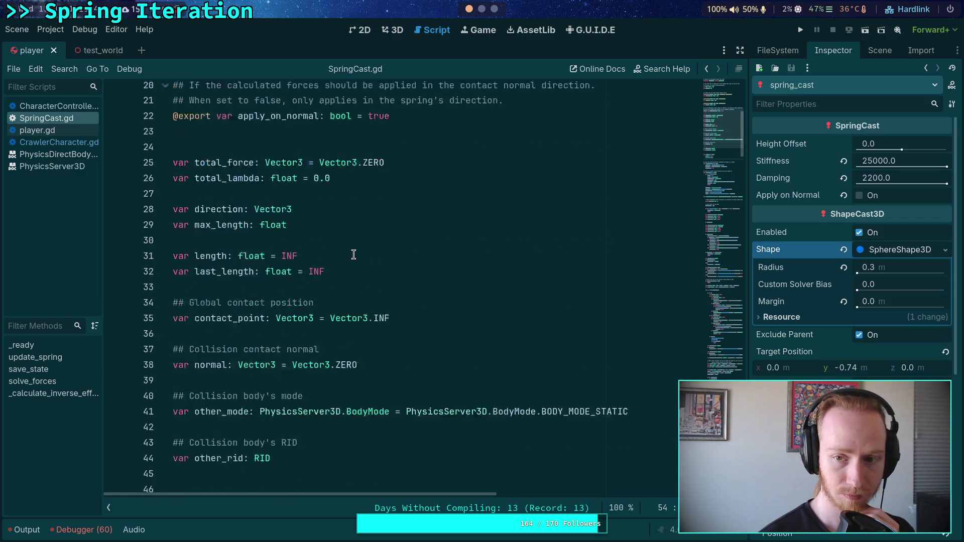
{"action": "scroll", "coordinate": [353, 254], "scroll_direction": "down", "scroll_amount": 8}
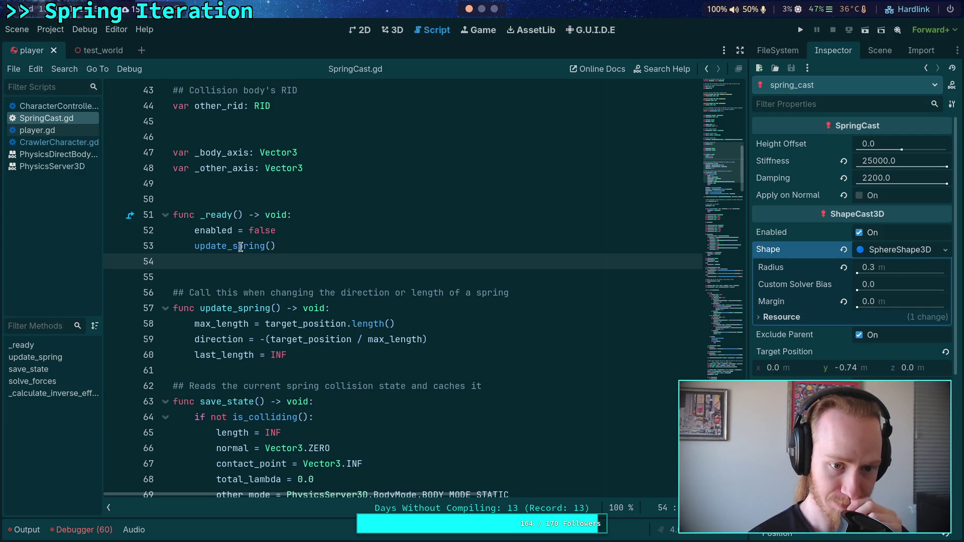
{"action": "mouse_move", "coordinate": [210, 227]}
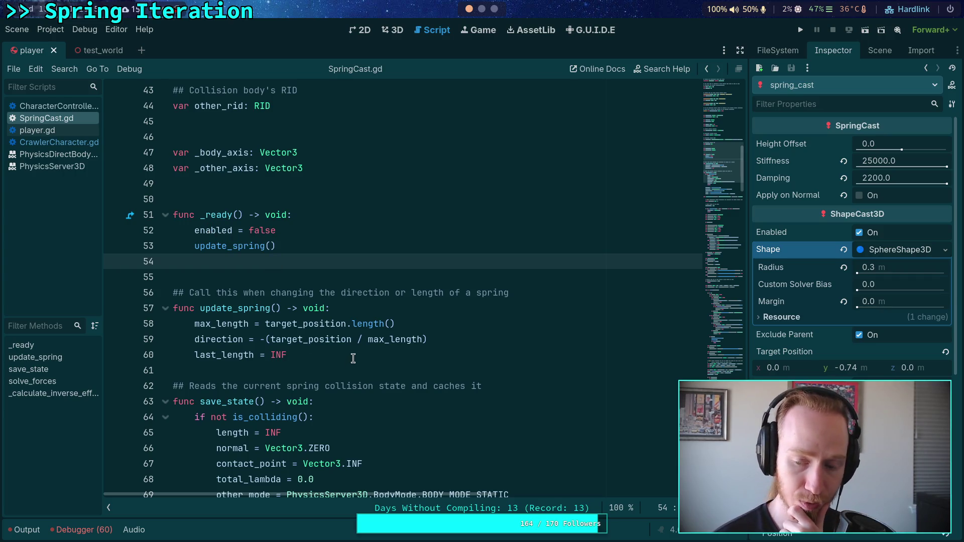
{"action": "mouse_move", "coordinate": [363, 315]}
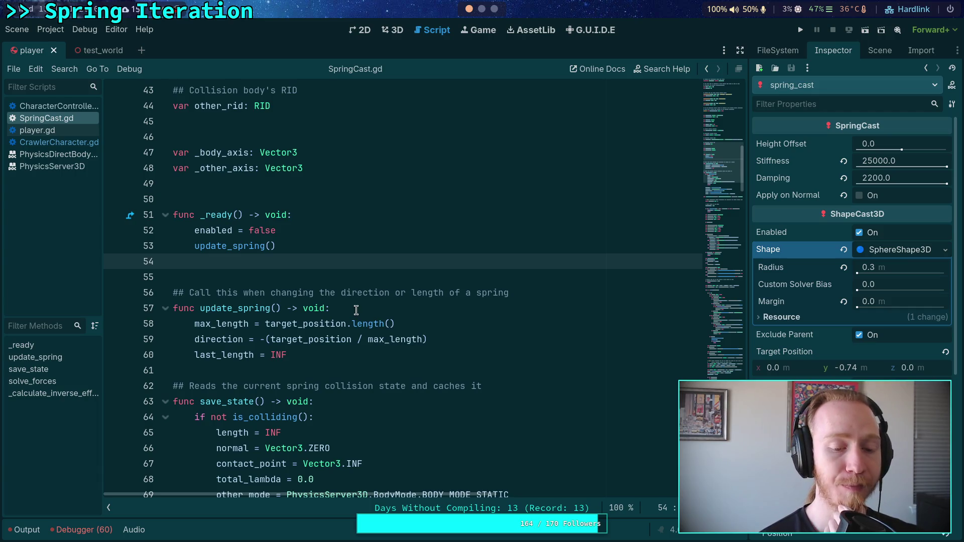
Step: Rename update_spring to update_target in its definition and in the _ready call
{"action": "double_click", "coordinate": [249, 308]}
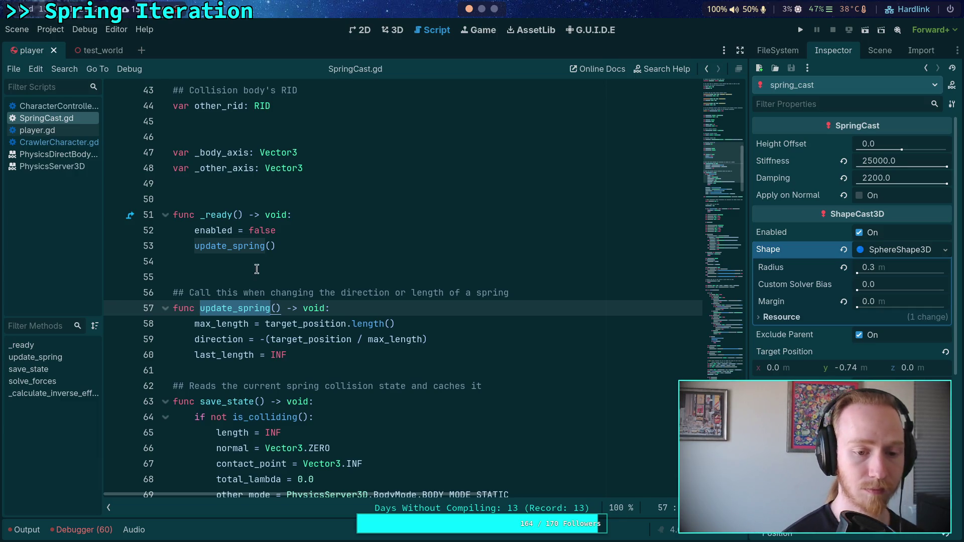
{"action": "left_click", "coordinate": [266, 309]}
{"action": "key", "text": "ctrl+shift+Left"}
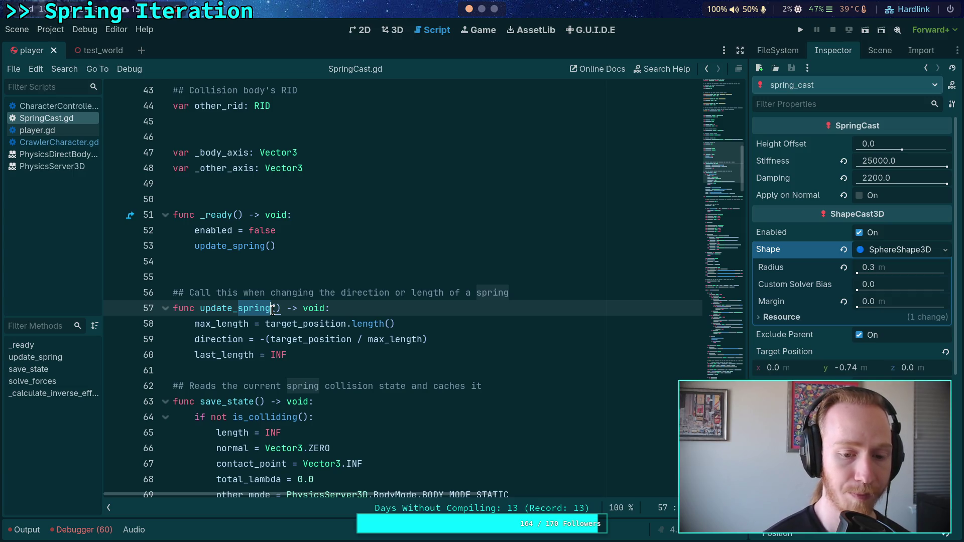
{"action": "type", "text": "target"}
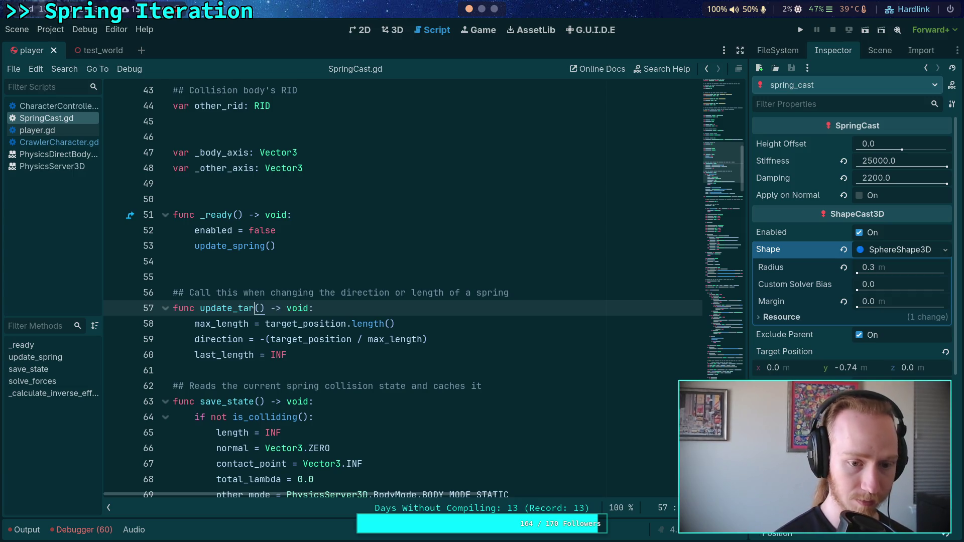
{"action": "left_click_drag", "start_coordinate": [227, 246], "coordinate": [265, 246]}
{"action": "type", "text": "target"}
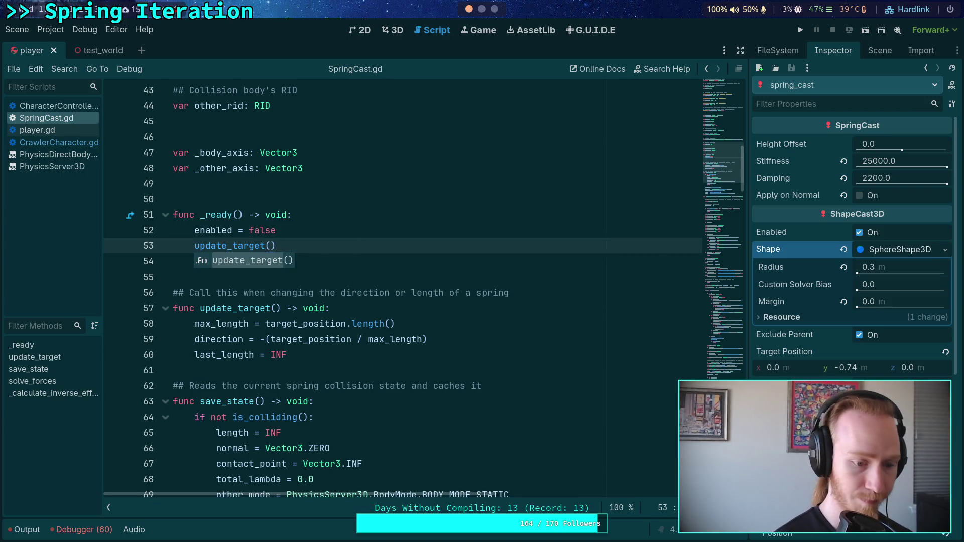
{"action": "key", "text": "alt+Tab"}
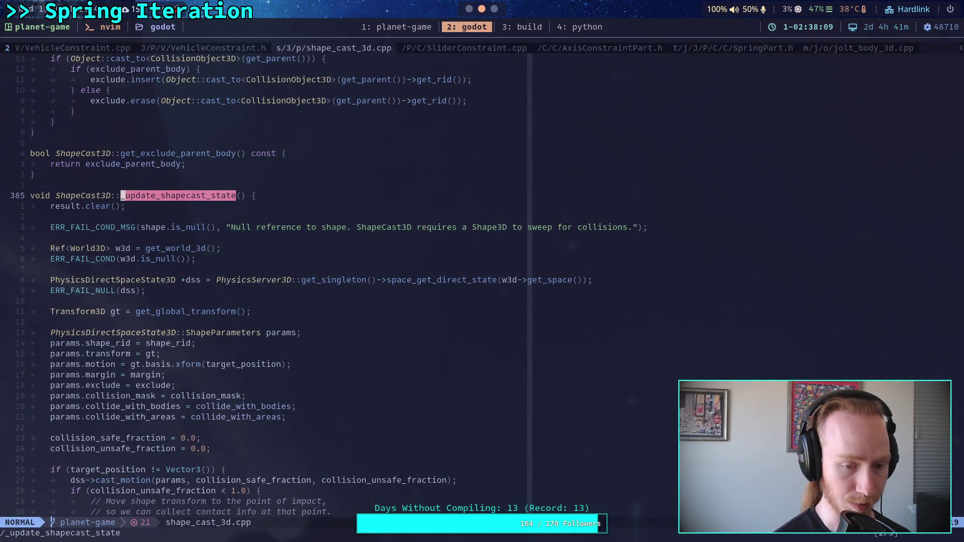
Step: Open the planet-game project in Neovim with 'n .'
{"action": "key", "text": "super+1"}
{"action": "type", "text": "n ."}
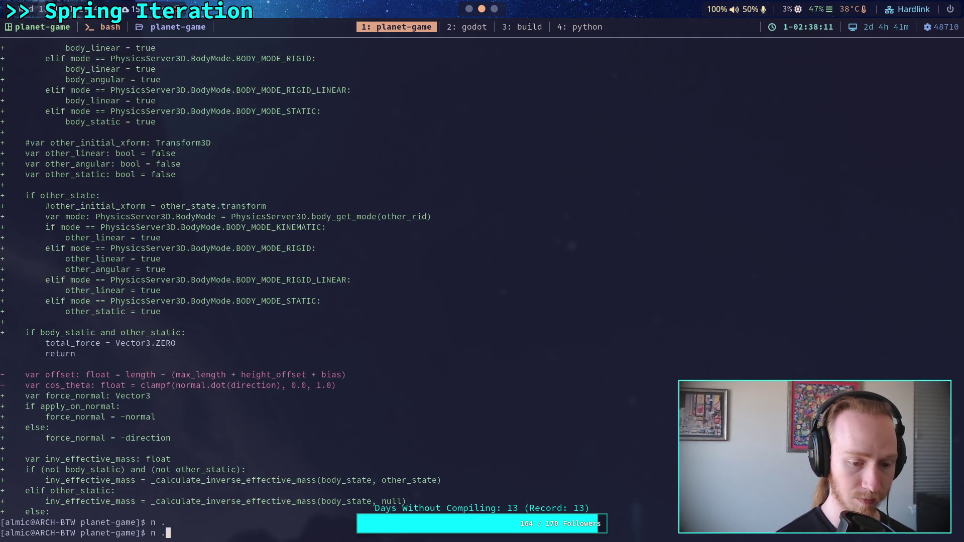
{"action": "key", "text": "Return"}
Step: Live-grep the project for update_spring and update_ to confirm no stale references remain
{"action": "key", "text": "space"}
{"action": "type", "text": "sgupdate_"}
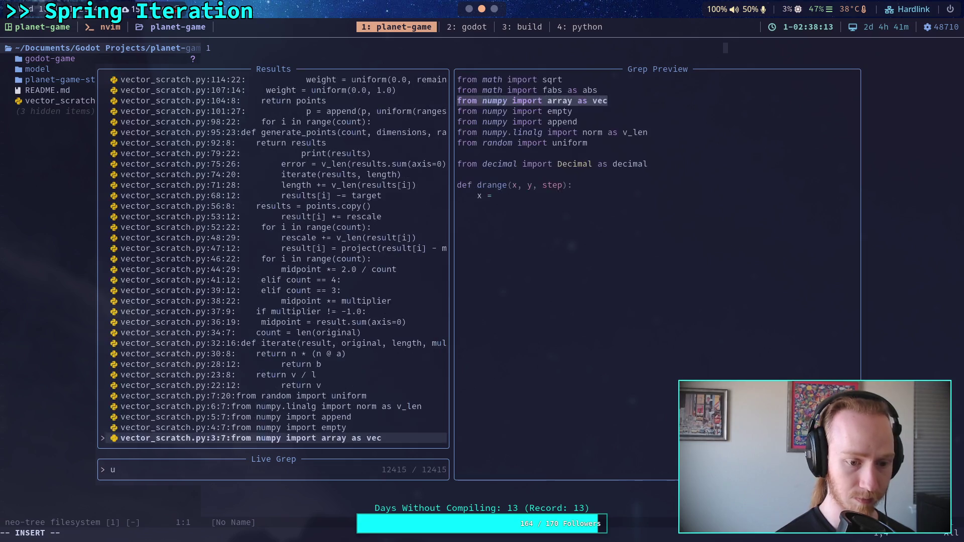
{"action": "type", "text": "spring"}
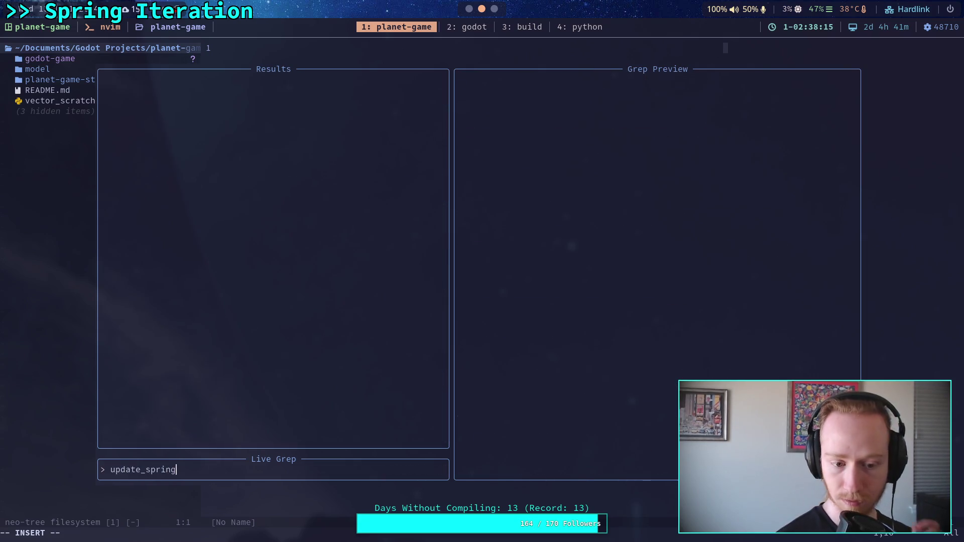
{"action": "key", "text": "BackSpace"}
{"action": "key", "text": "BackSpace"}
{"action": "key", "text": "BackSpace"}
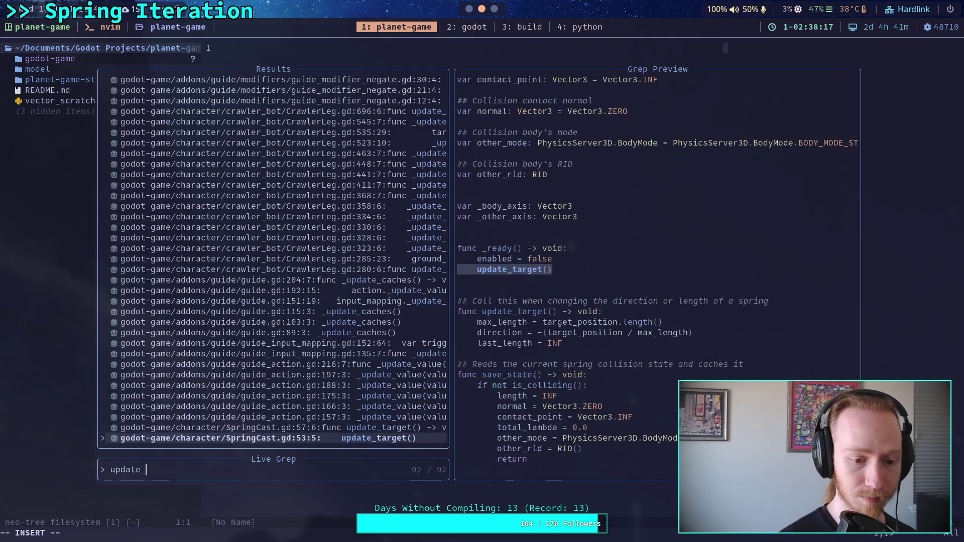
{"action": "key", "text": "Escape"}
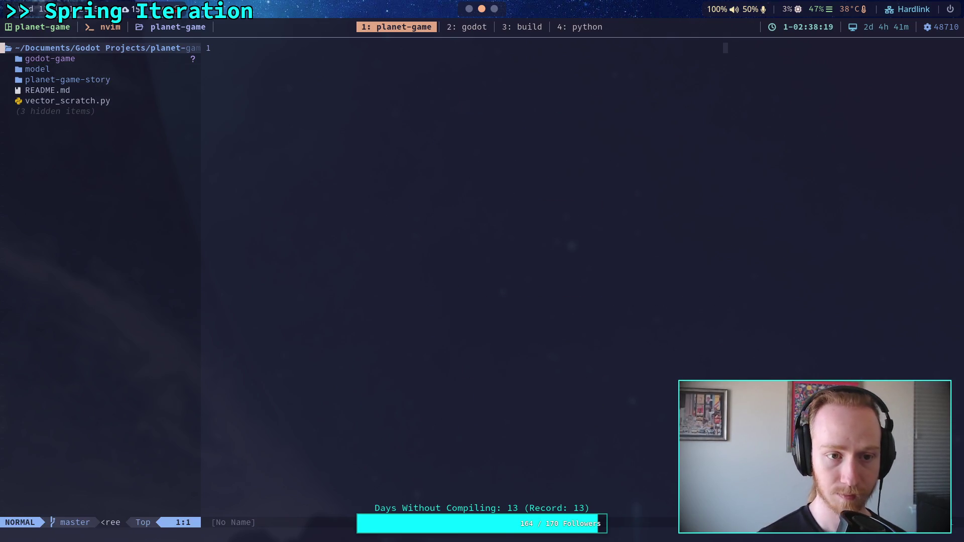
{"action": "key", "text": "super+2"}
{"action": "left_click", "coordinate": [339, 281]}
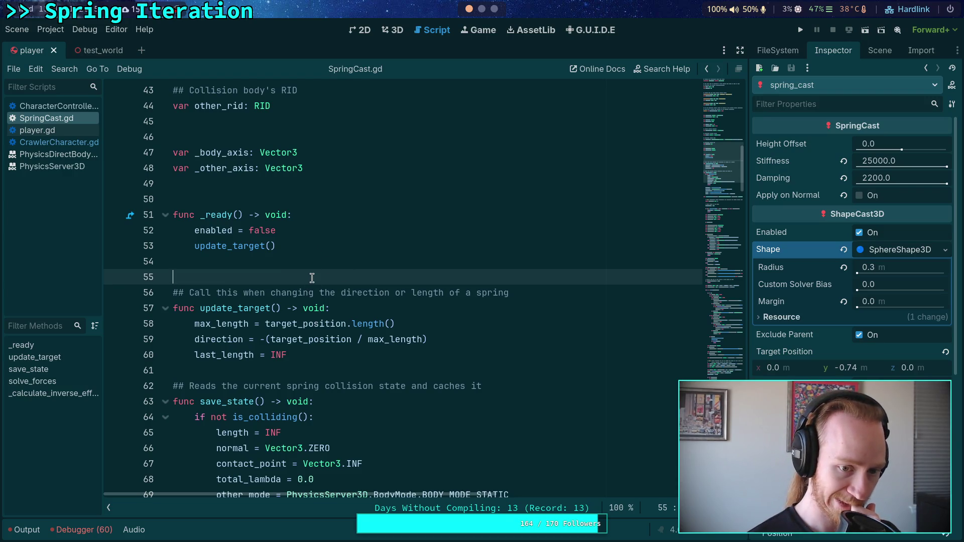
Step: Add a 'func cast() -> void:' function that calls force_shapecast_update()
{"action": "scroll", "coordinate": [311, 277], "scroll_direction": "down", "scroll_amount": 2}
{"action": "left_click", "coordinate": [252, 276]}
{"action": "key", "text": "Return"}
{"action": "key", "text": "Return"}
{"action": "key", "text": "Up"}
{"action": "type", "text": "func "}
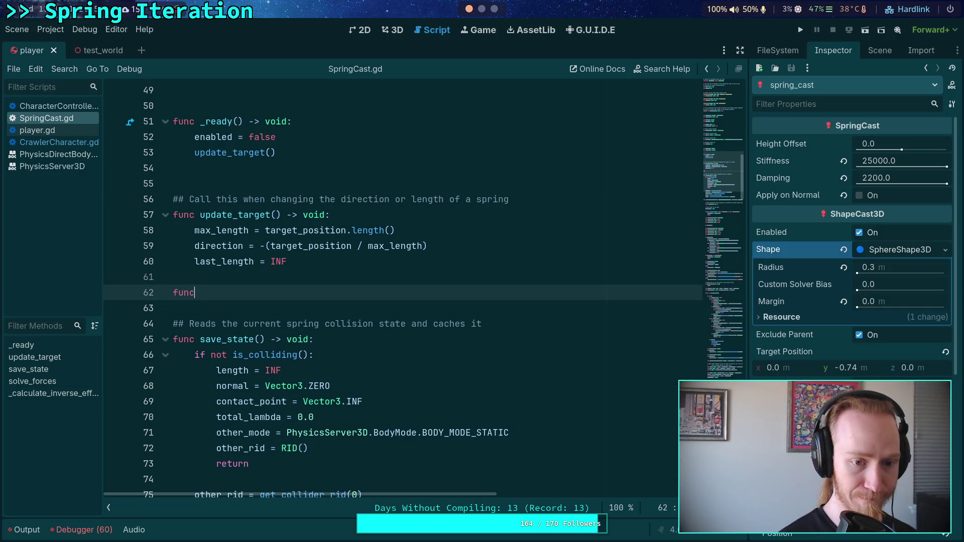
{"action": "type", "text": "cast() -> "}
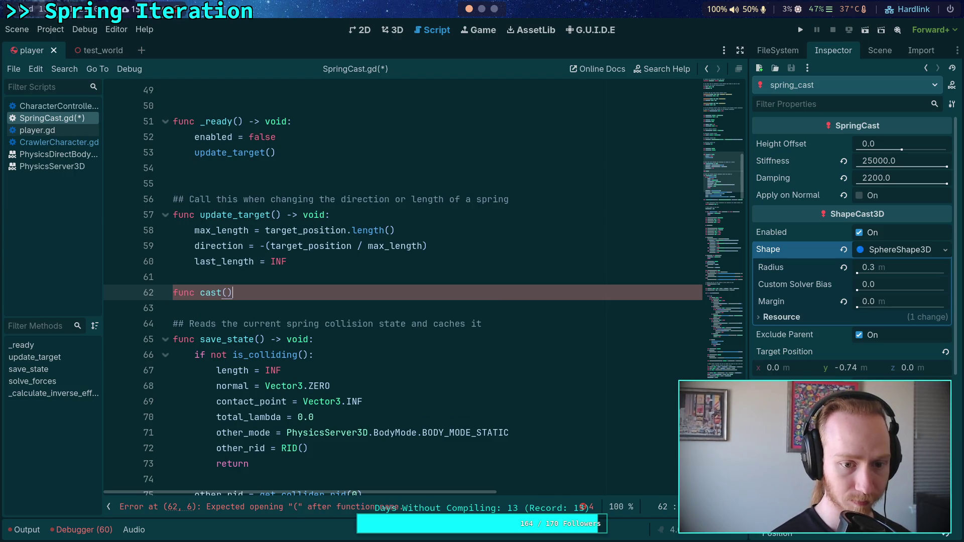
{"action": "type", "text": "void:"}
{"action": "key", "text": "Return"}
{"action": "type", "text": "force_"}
{"action": "key", "text": "Return"}
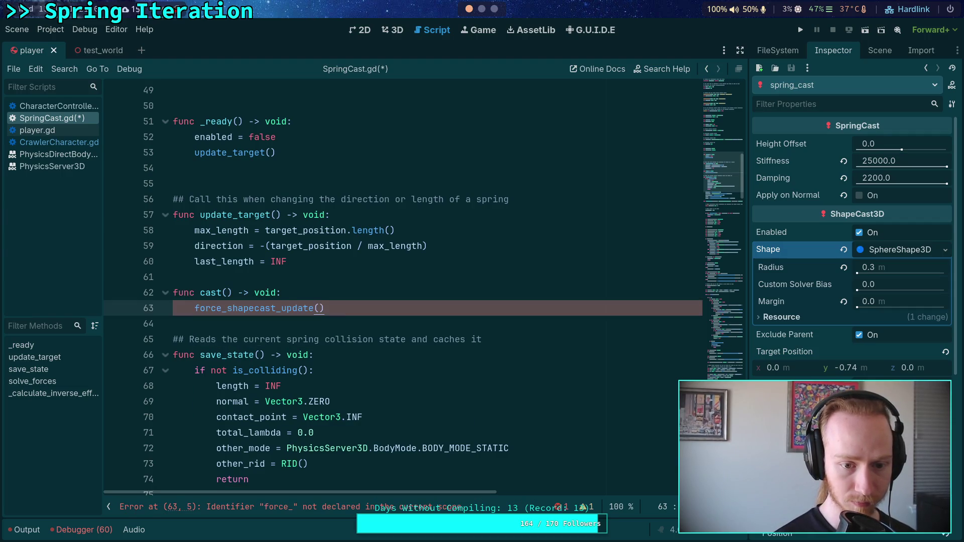
Step: Document cast() with '## Call to update the shape cast' and save the script
{"action": "left_click", "coordinate": [282, 292]}
{"action": "key", "text": "ctrl+shift+Return"}
{"action": "type", "text": "## c"}
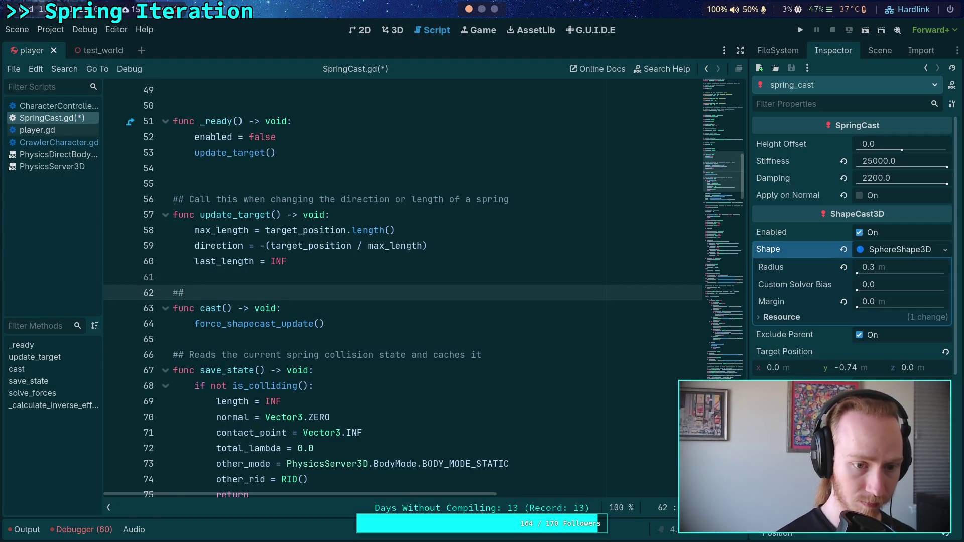
{"action": "key", "text": "BackSpace"}
{"action": "key", "text": "BackSpace"}
{"action": "type", "text": "Call to "}
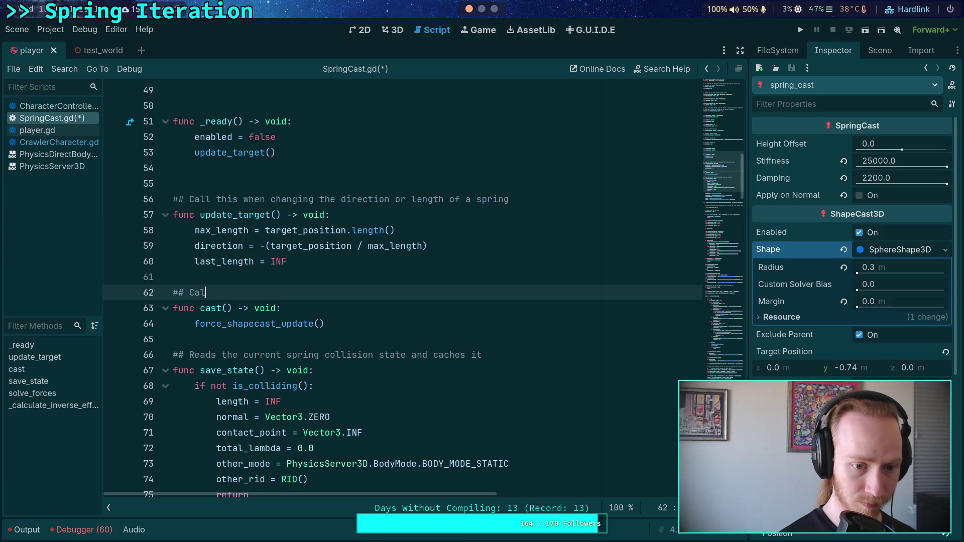
{"action": "type", "text": "update the shap"}
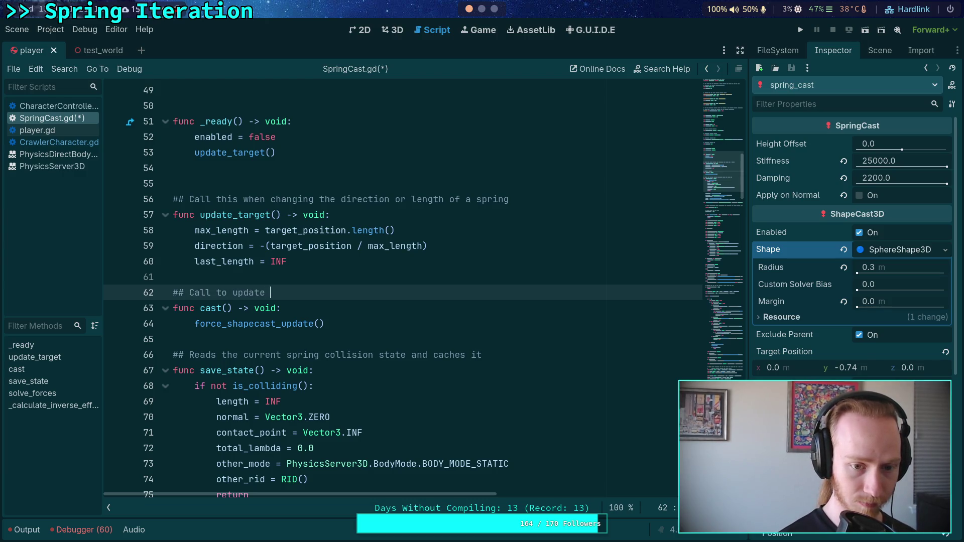
{"action": "type", "text": "e cast"}
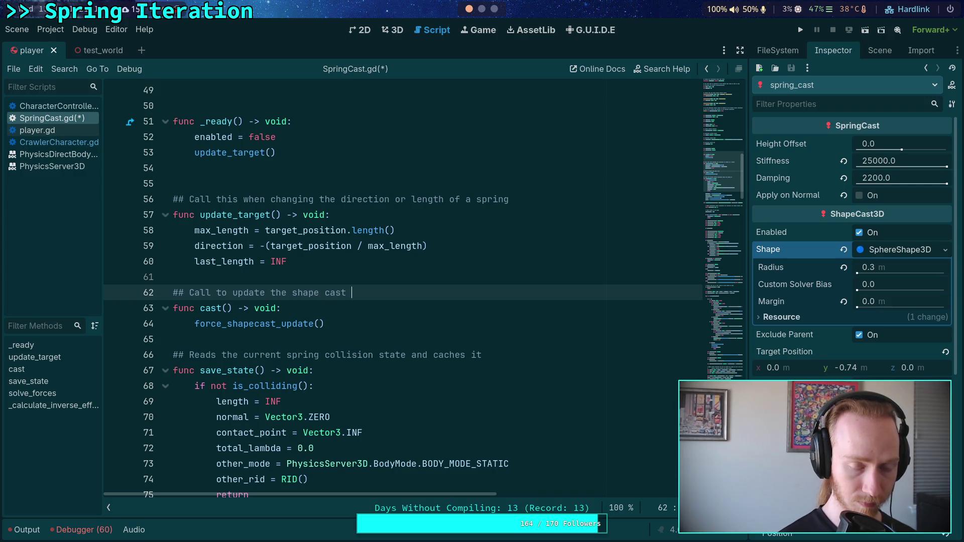
{"action": "key", "text": "ctrl+s"}
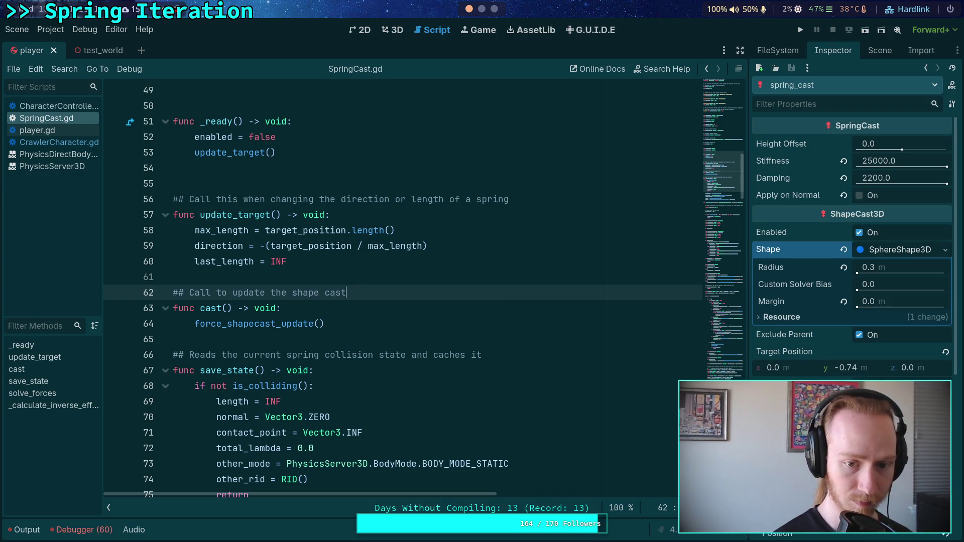
{"action": "left_click", "coordinate": [64, 103]}
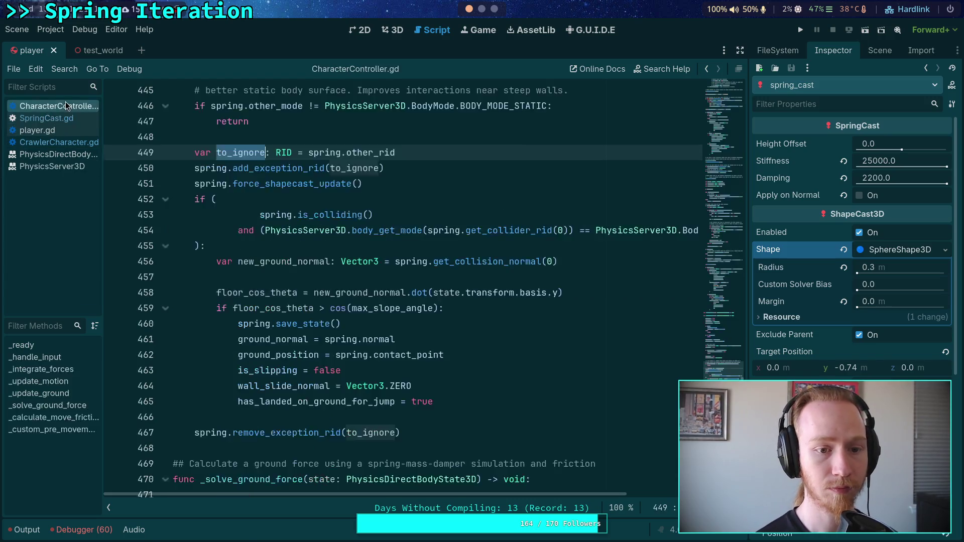
{"action": "left_click", "coordinate": [280, 237]}
{"action": "key", "text": "ctrl+f"}
{"action": "type", "text": "sprin"}
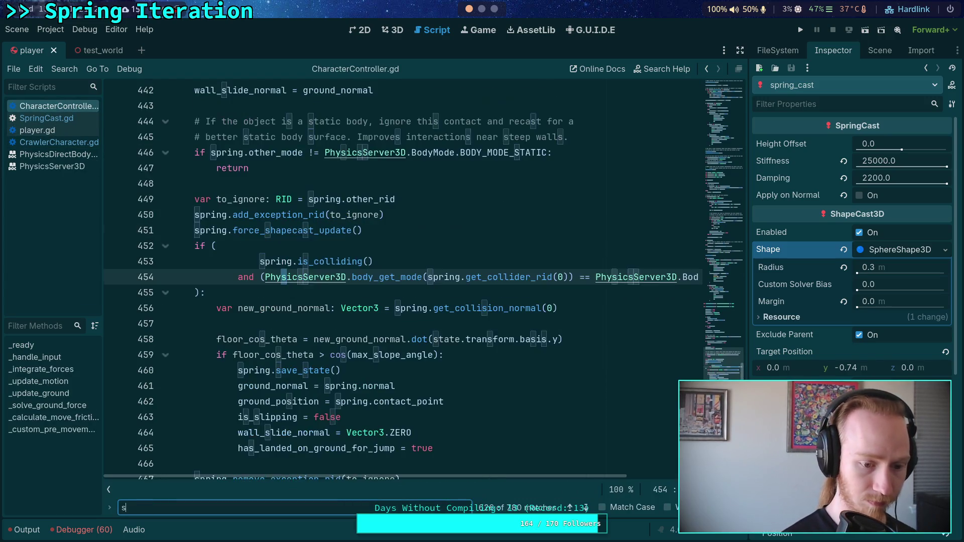
{"action": "type", "text": "g"}
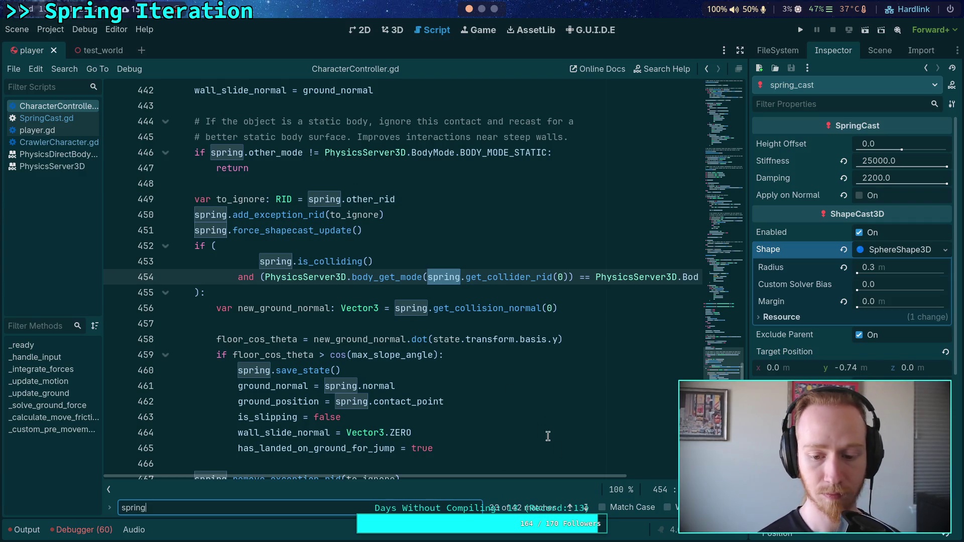
{"action": "left_click", "coordinate": [569, 507]}
{"action": "left_click", "coordinate": [569, 507]}
{"action": "left_click", "coordinate": [569, 507]}
{"action": "left_click", "coordinate": [569, 507]}
{"action": "left_click", "coordinate": [570, 507]}
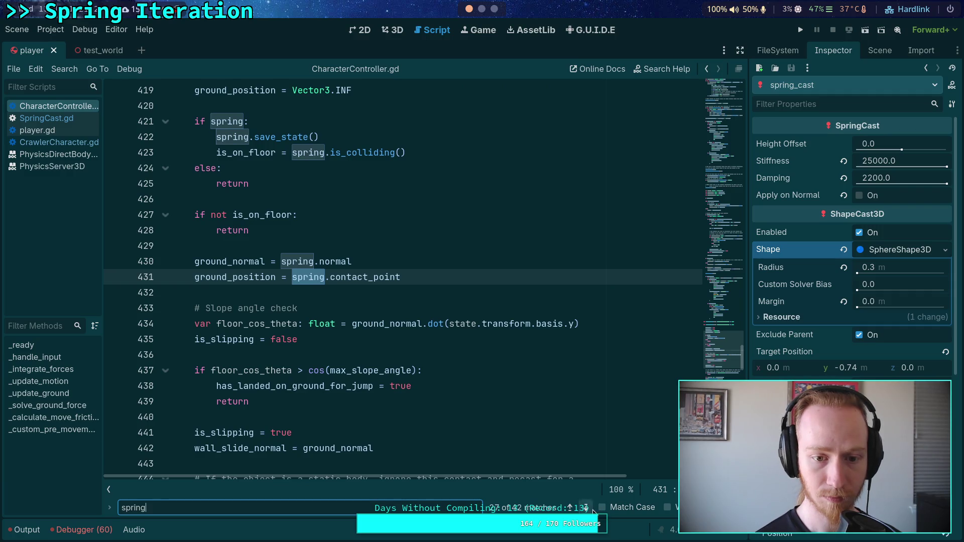
{"action": "left_click", "coordinate": [587, 508]}
{"action": "left_click", "coordinate": [586, 508]}
{"action": "left_click", "coordinate": [352, 310]}
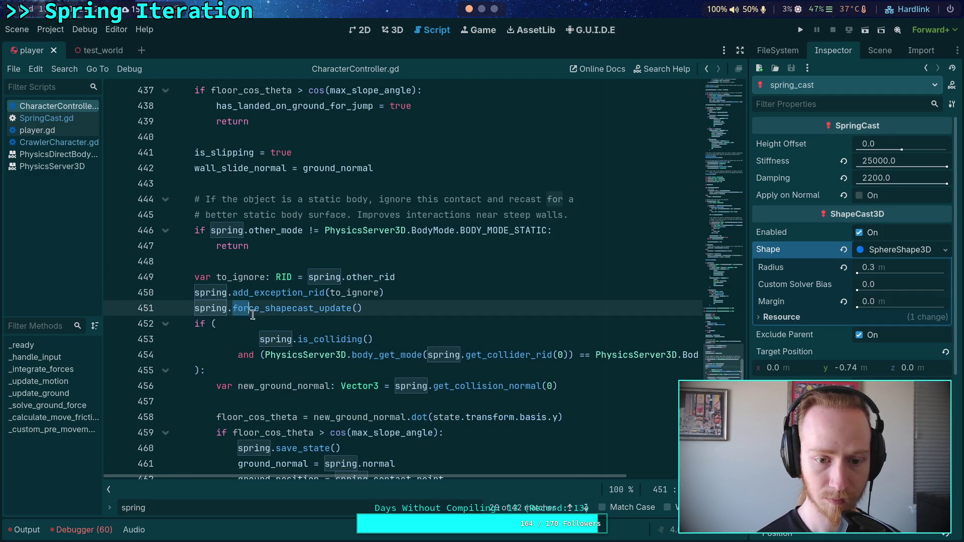
{"action": "double_click", "coordinate": [353, 309]}
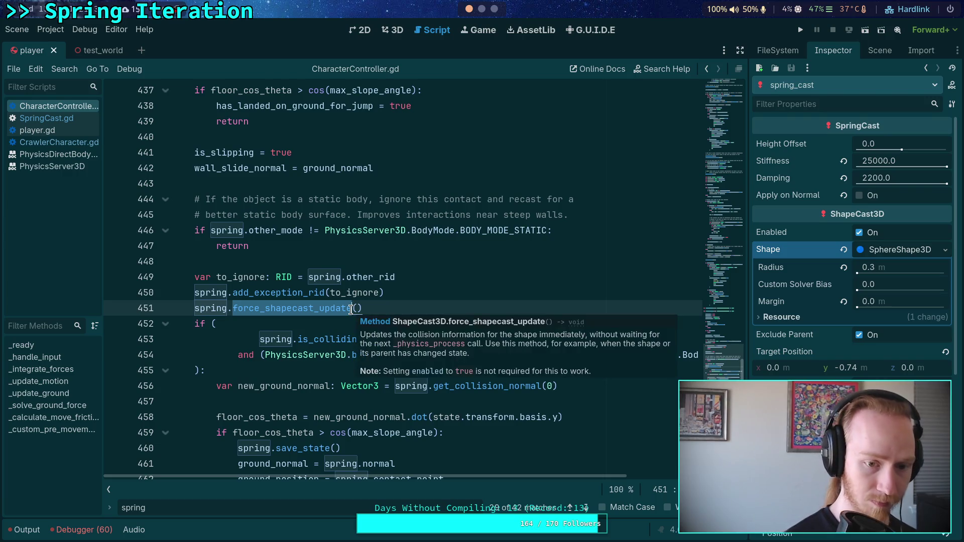
{"action": "type", "text": "cast"}
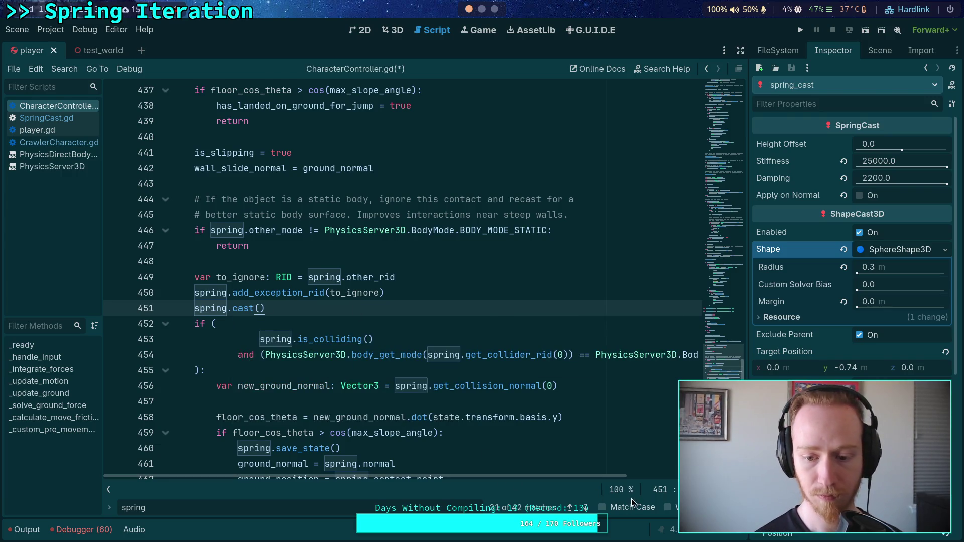
{"action": "left_click", "coordinate": [586, 508]}
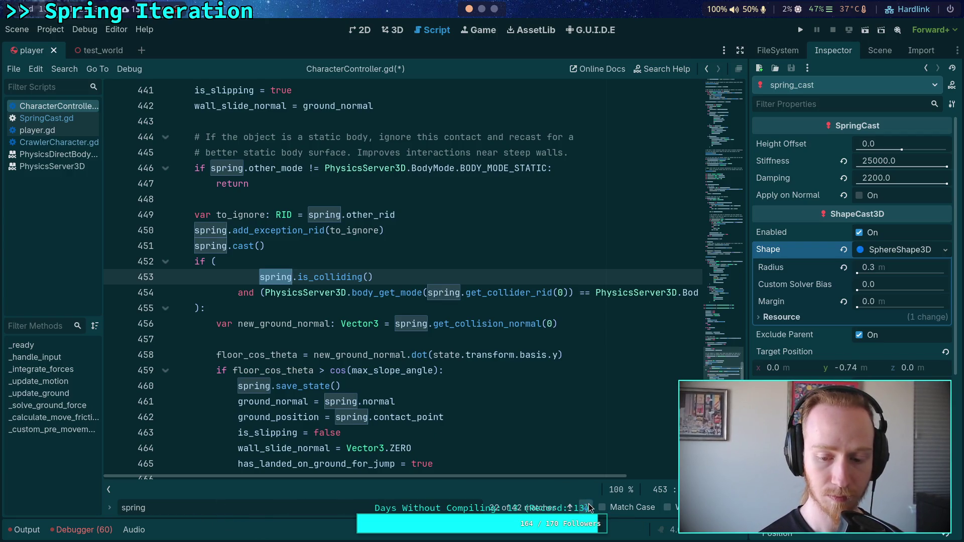
{"action": "left_click", "coordinate": [586, 508]}
{"action": "left_click", "coordinate": [586, 508]}
{"action": "left_click", "coordinate": [586, 508]}
{"action": "left_click", "coordinate": [586, 508]}
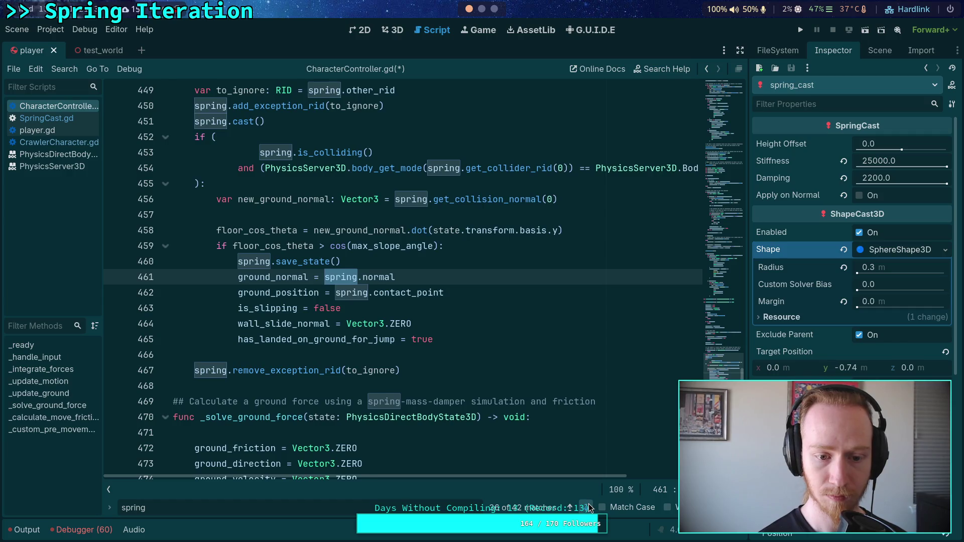
{"action": "left_click", "coordinate": [587, 508]}
{"action": "left_click", "coordinate": [586, 508]}
{"action": "left_click", "coordinate": [586, 508]}
{"action": "left_click", "coordinate": [586, 508]}
{"action": "left_click", "coordinate": [586, 507]}
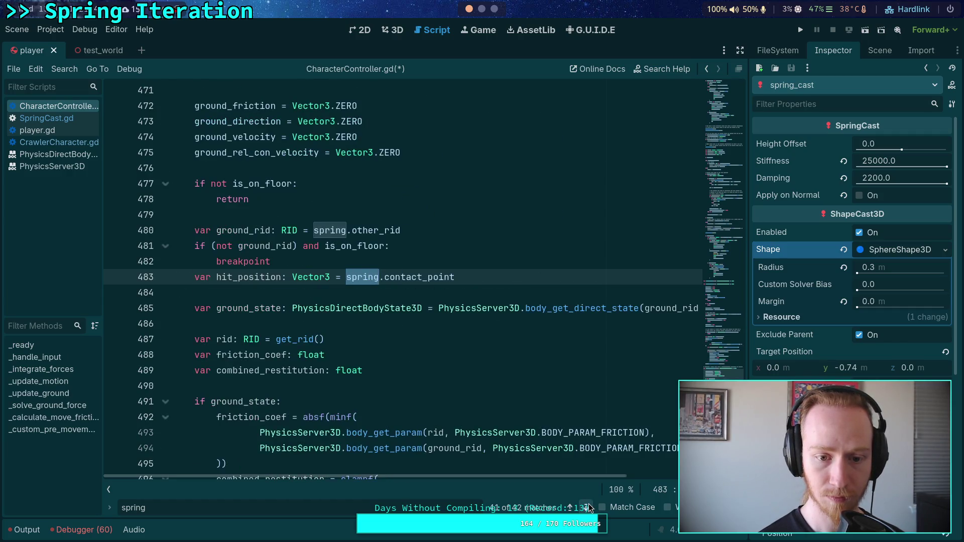
{"action": "scroll", "coordinate": [172, 203], "scroll_direction": "up", "scroll_amount": 3}
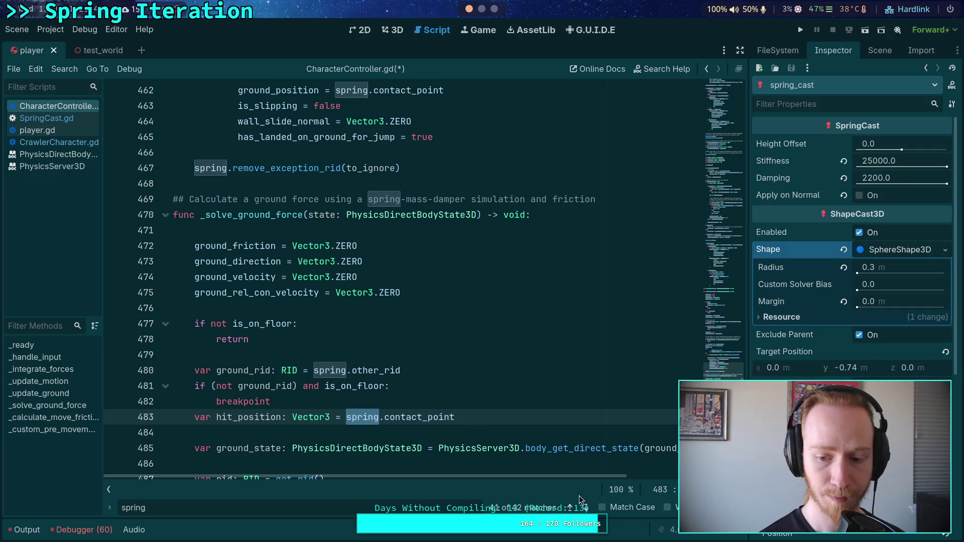
{"action": "left_click", "coordinate": [165, 214]}
{"action": "left_click", "coordinate": [570, 507]}
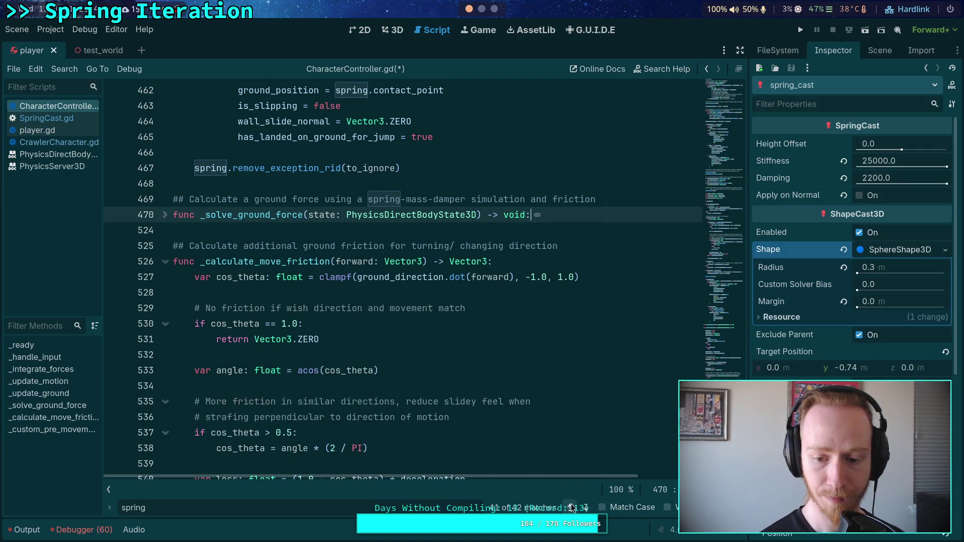
{"action": "left_click", "coordinate": [570, 507]}
{"action": "left_click", "coordinate": [570, 508]}
{"action": "left_click", "coordinate": [570, 507]}
{"action": "left_click", "coordinate": [571, 507]}
{"action": "left_click", "coordinate": [571, 507]}
{"action": "left_click", "coordinate": [571, 507]}
{"action": "left_click", "coordinate": [570, 507]}
{"action": "left_click", "coordinate": [571, 508]}
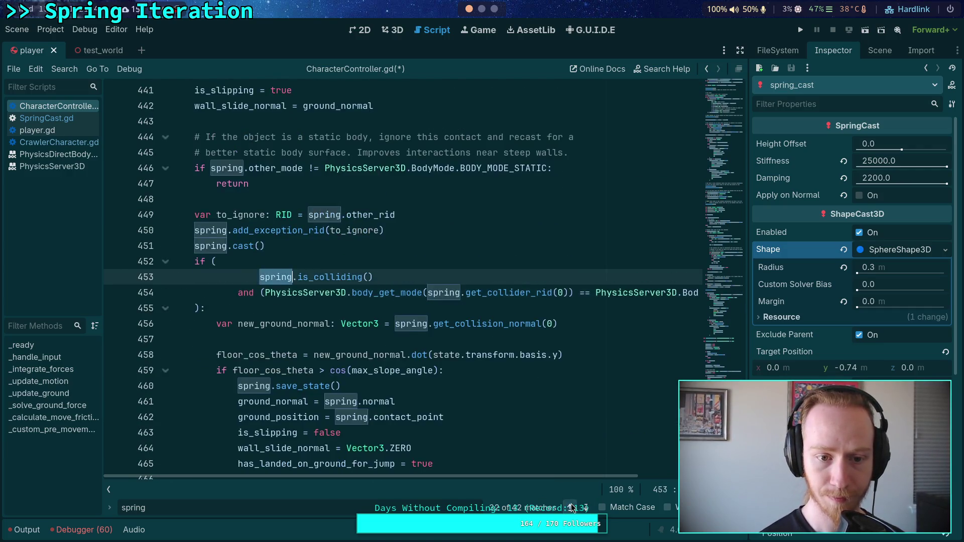
{"action": "left_click", "coordinate": [570, 508]}
{"action": "left_click", "coordinate": [571, 507]}
{"action": "left_click", "coordinate": [571, 508]}
{"action": "left_click", "coordinate": [571, 507]}
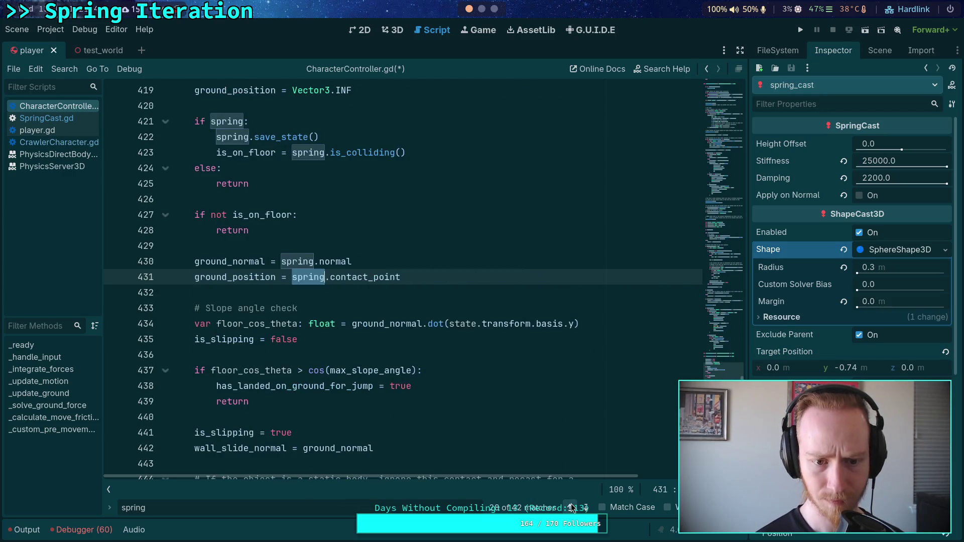
{"action": "left_click", "coordinate": [571, 507]}
{"action": "left_click", "coordinate": [570, 508]}
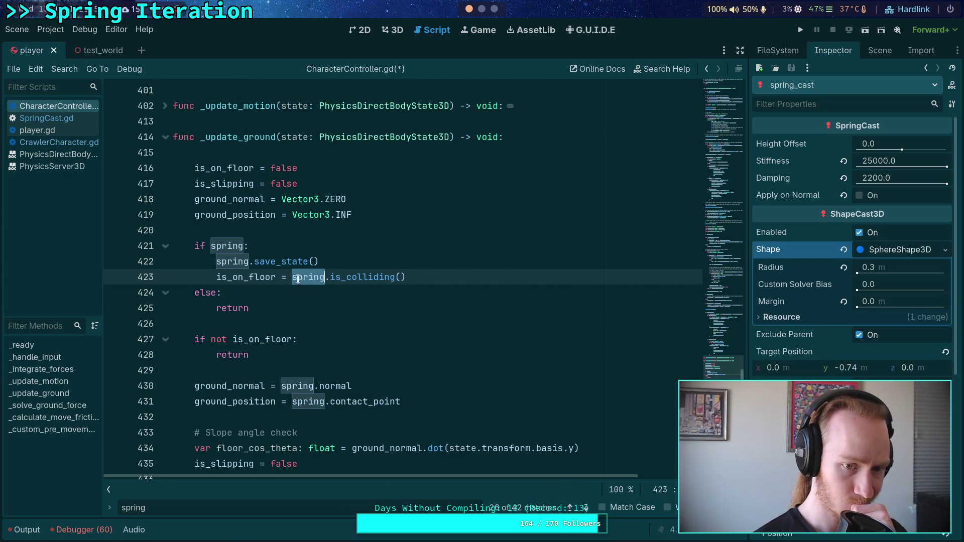
{"action": "left_click", "coordinate": [283, 246]}
Step: Call spring.cast() under 'if spring:' in _update_ground and save
{"action": "key", "text": "Return"}
{"action": "type", "text": "spring.cast"}
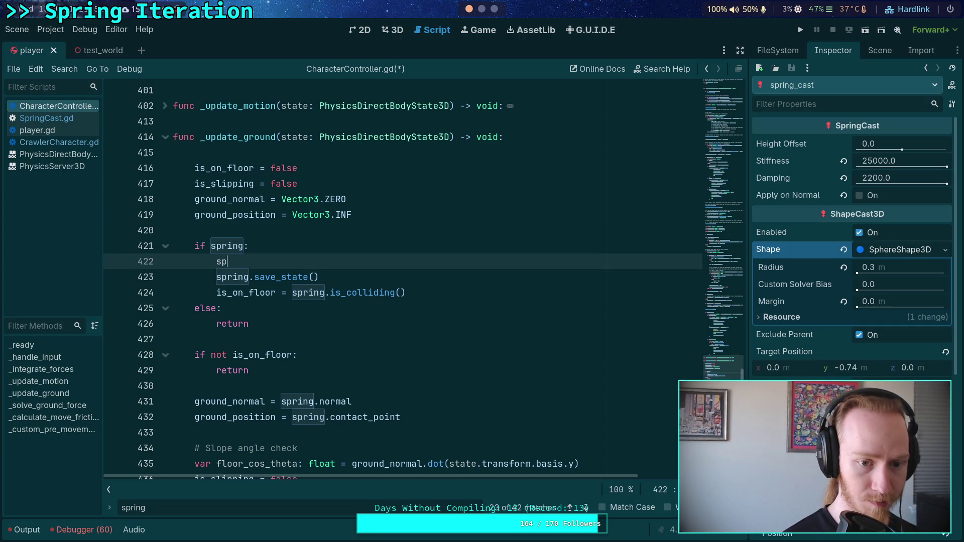
{"action": "type", "text": "()"}
{"action": "key", "text": "ctrl+s"}
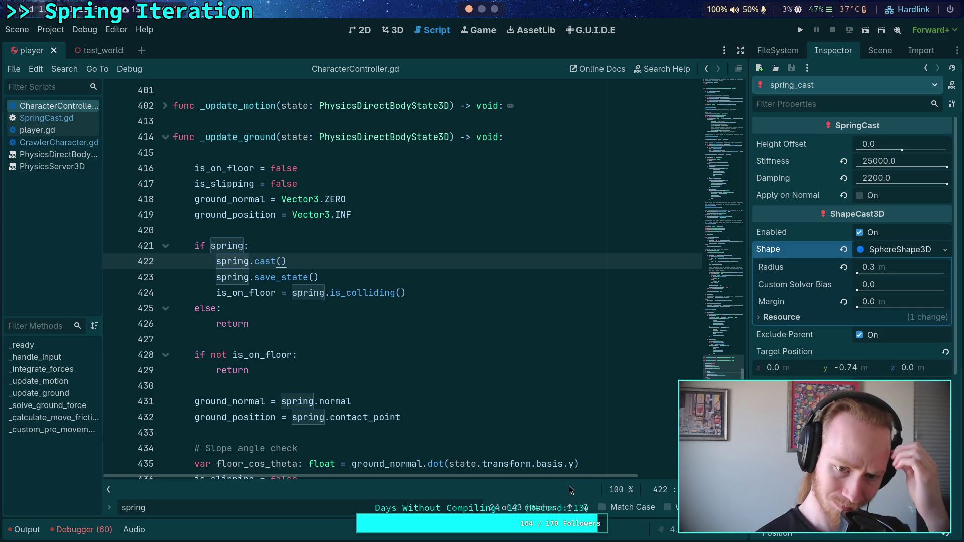
Step: Step back through the spring search matches to the spring setup in _ready
{"action": "left_click", "coordinate": [570, 508]}
{"action": "left_click", "coordinate": [570, 506]}
{"action": "left_click", "coordinate": [571, 506]}
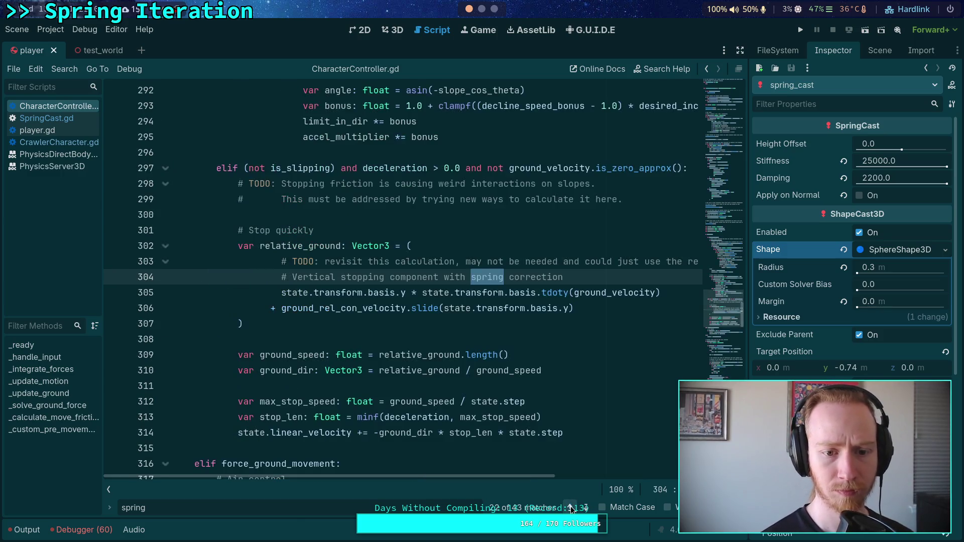
{"action": "left_click", "coordinate": [570, 507]}
{"action": "left_click", "coordinate": [570, 506]}
{"action": "left_click", "coordinate": [570, 505]}
{"action": "left_click", "coordinate": [571, 506]}
{"action": "left_click", "coordinate": [570, 506]}
{"action": "left_click", "coordinate": [570, 506]}
{"action": "left_click", "coordinate": [570, 506]}
{"action": "left_click", "coordinate": [570, 506]}
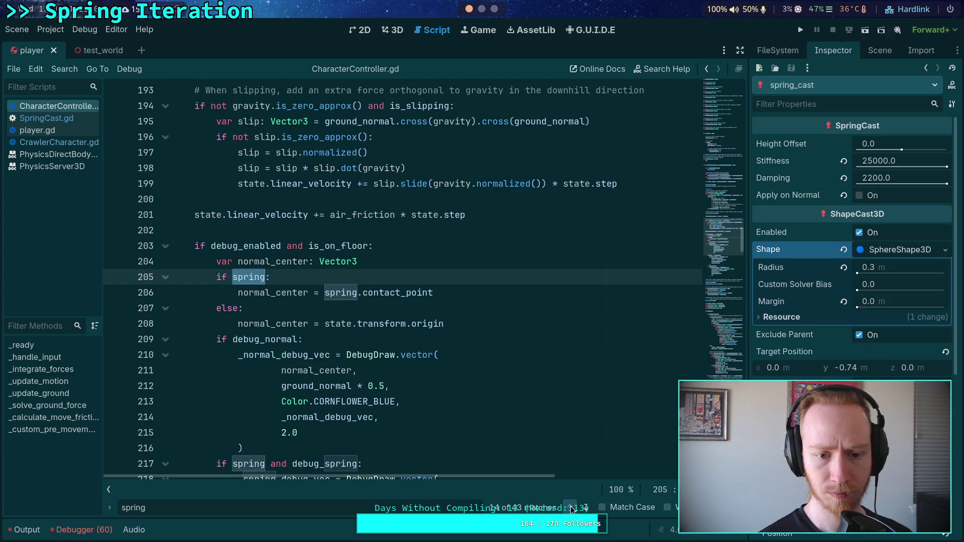
{"action": "left_click", "coordinate": [570, 506]}
{"action": "left_click", "coordinate": [570, 506]}
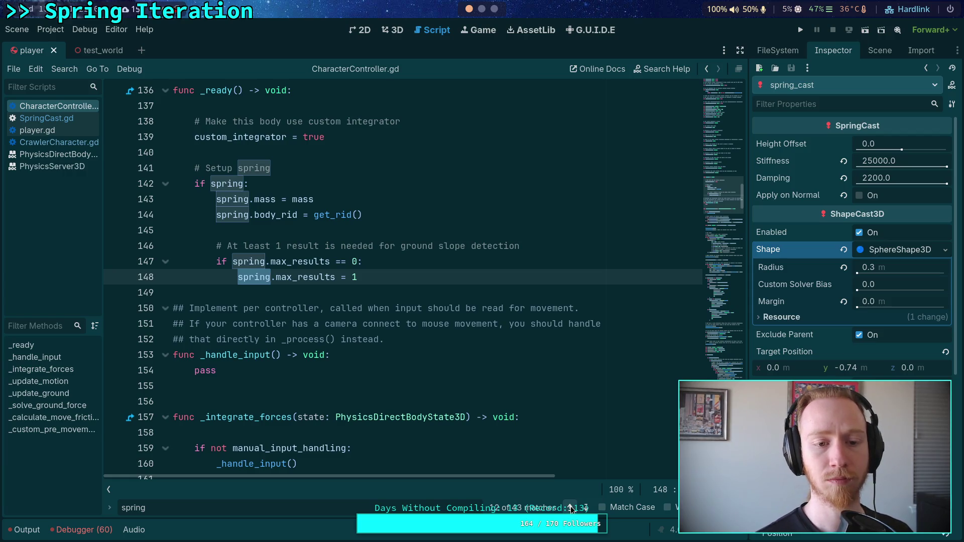
{"action": "scroll", "coordinate": [457, 448], "scroll_direction": "up", "scroll_amount": 2}
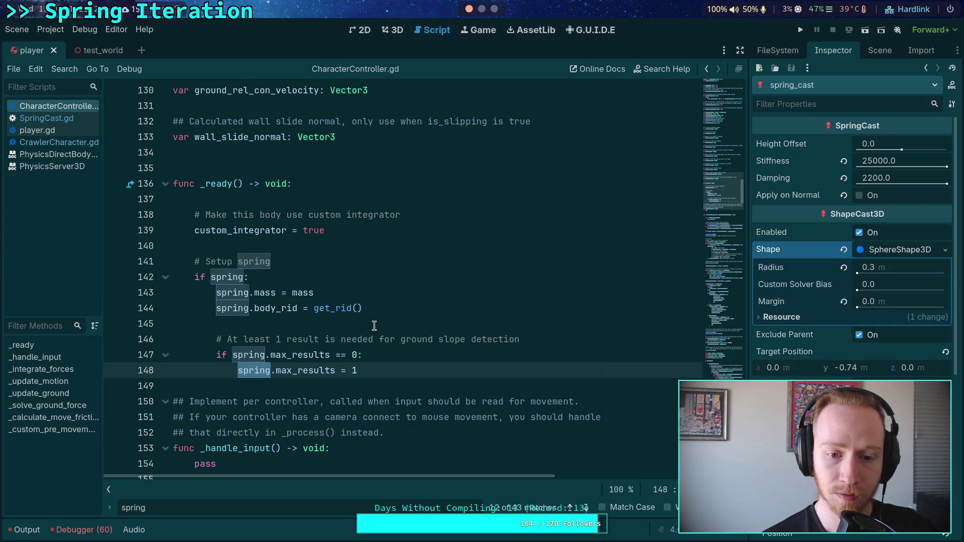
Step: Select the Player node and review its properties in the Inspector
{"action": "left_click", "coordinate": [334, 278]}
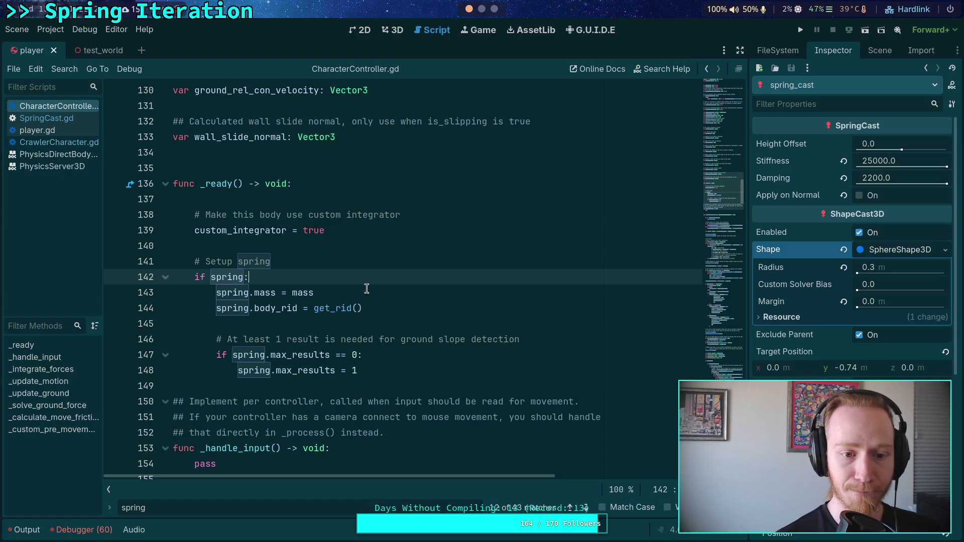
{"action": "scroll", "coordinate": [359, 291], "scroll_direction": "up", "scroll_amount": 1}
{"action": "scroll", "coordinate": [359, 291], "scroll_direction": "up", "scroll_amount": 1}
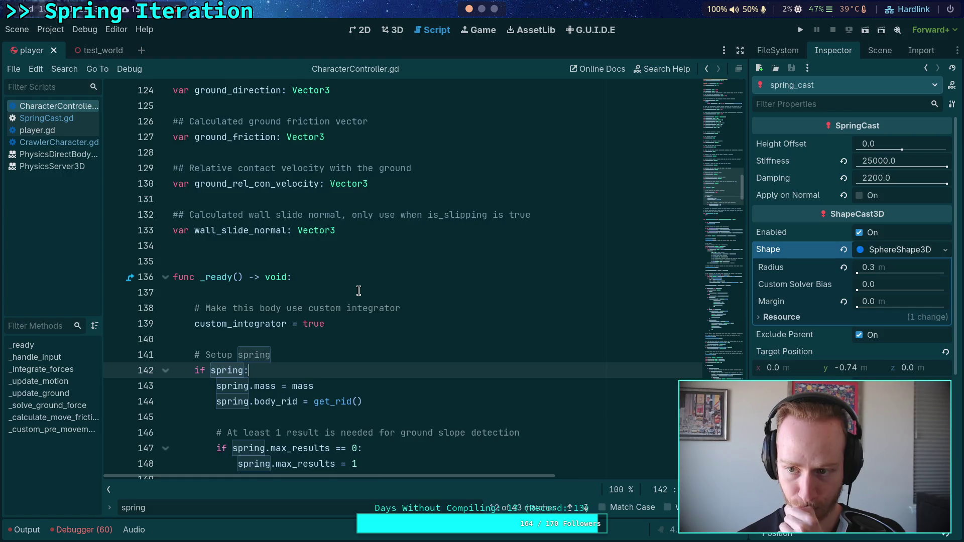
{"action": "scroll", "coordinate": [358, 291], "scroll_direction": "down", "scroll_amount": 1}
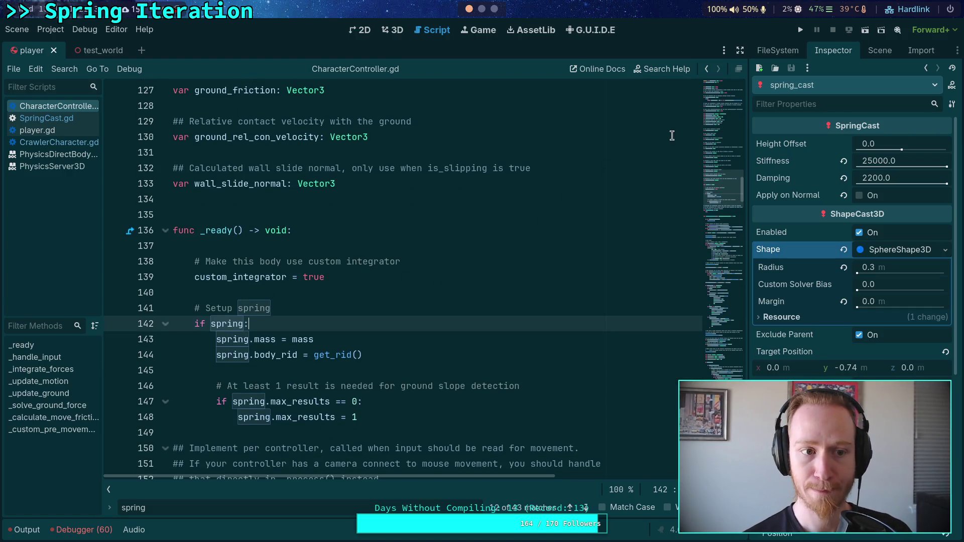
{"action": "left_click", "coordinate": [832, 83]}
{"action": "left_click", "coordinate": [832, 88]}
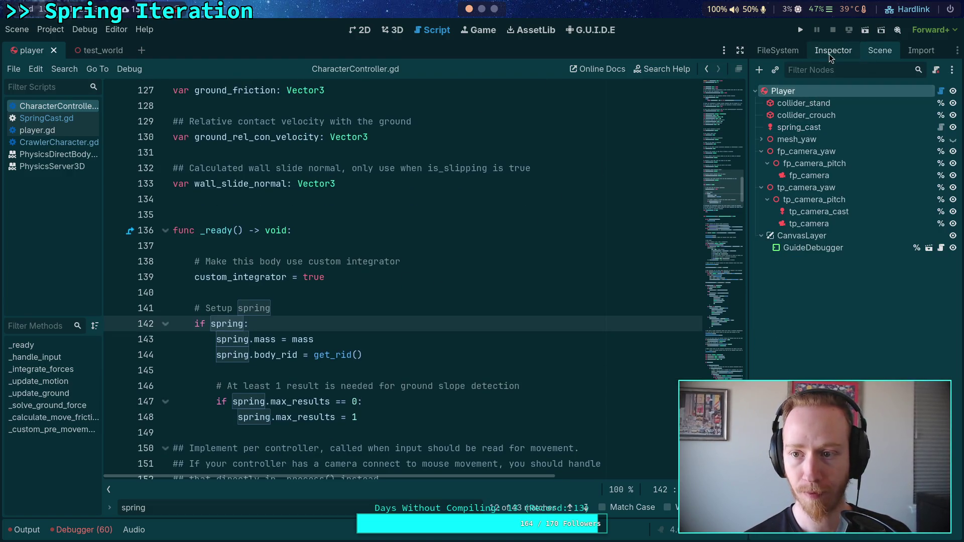
{"action": "left_click", "coordinate": [829, 54]}
{"action": "left_click", "coordinate": [806, 243]}
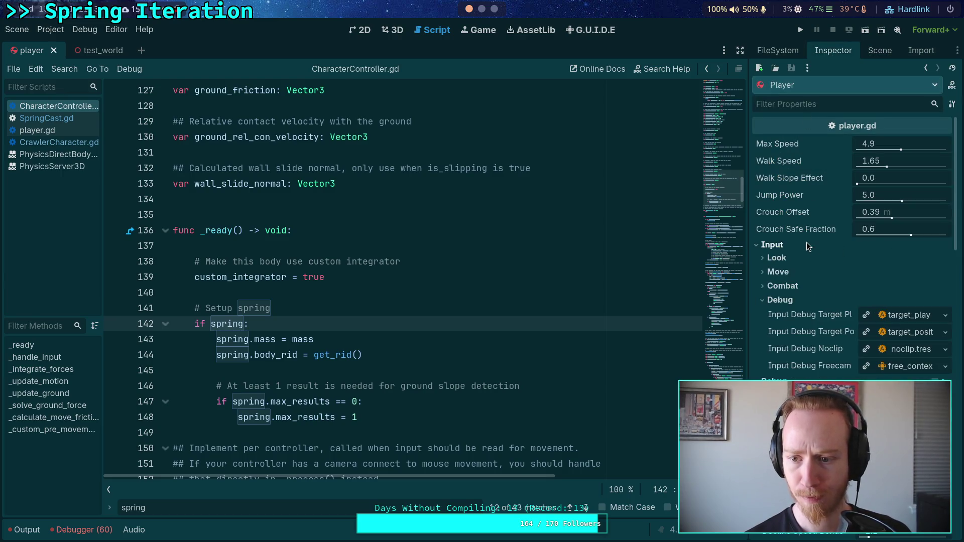
{"action": "left_click", "coordinate": [806, 242]}
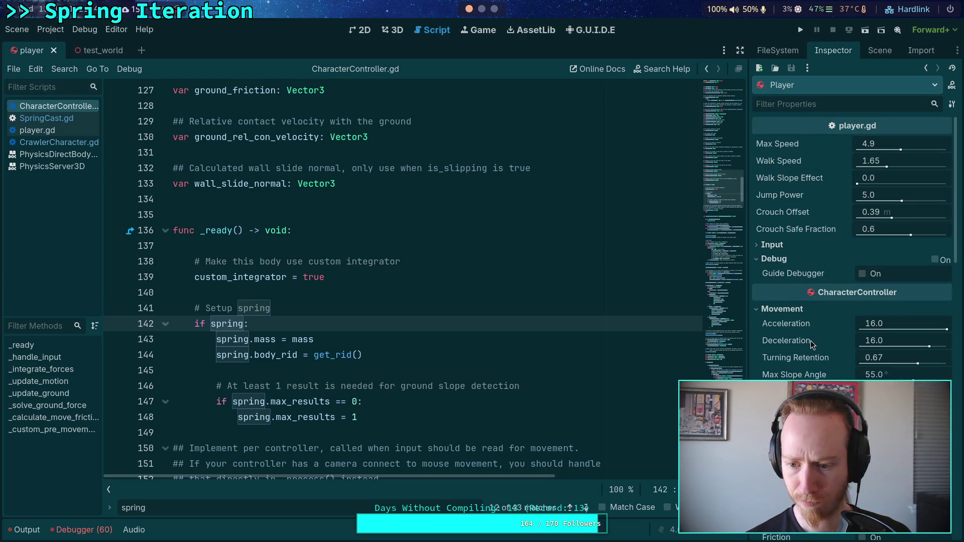
{"action": "scroll", "coordinate": [810, 341], "scroll_direction": "down", "scroll_amount": 2}
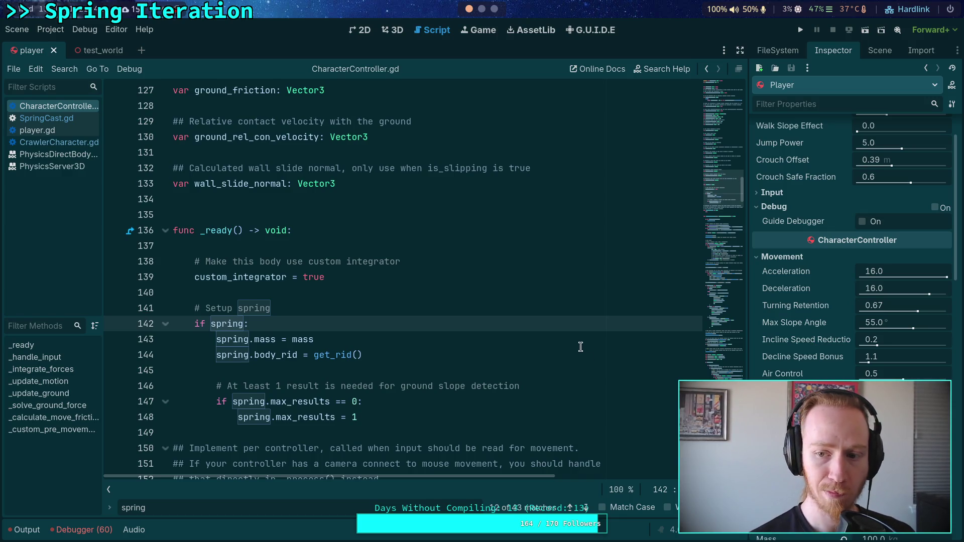
Step: Insert 'spring.enabled = false' under 'if spring:' in _ready and save
{"action": "left_click", "coordinate": [317, 327]}
{"action": "key", "text": "Return"}
{"action": "type", "text": "spring.ne"}
{"action": "key", "text": "BackSpace"}
{"action": "key", "text": "BackSpace"}
{"action": "type", "text": "en"}
{"action": "key", "text": "Return"}
{"action": "type", "text": "= false"}
{"action": "key", "text": "ctrl+s"}
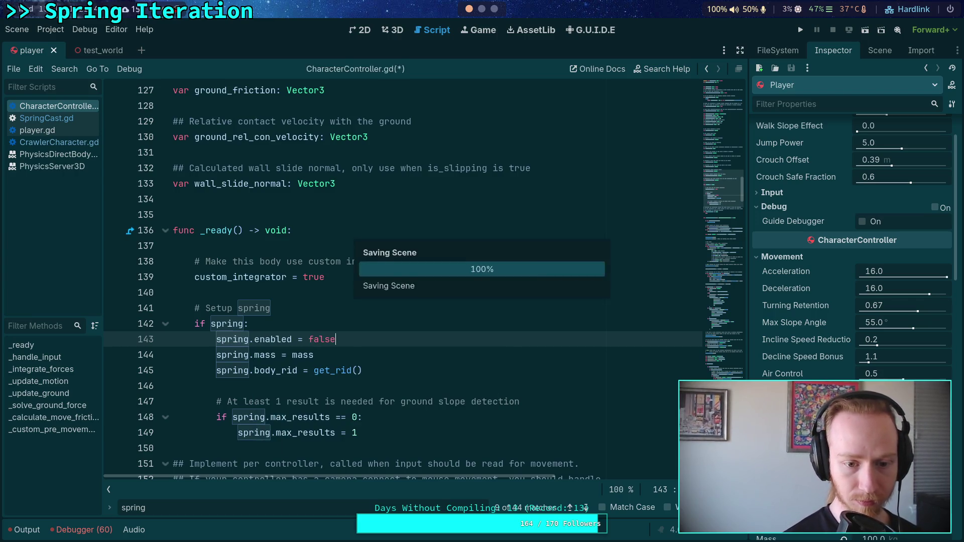
{"action": "left_click", "coordinate": [46, 118]}
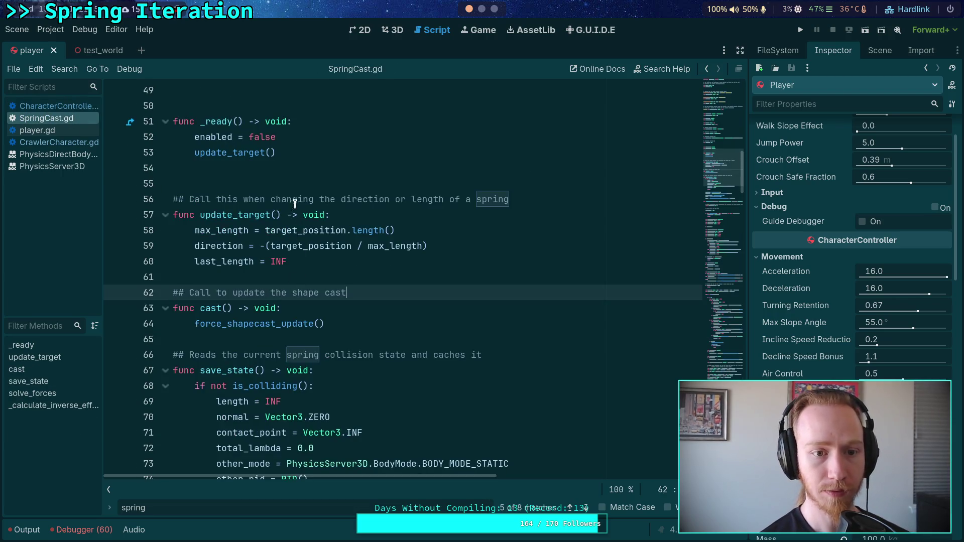
Step: Delete the 'enabled = false' line from SpringCast.gd's _ready, leaving only update_target()
{"action": "scroll", "coordinate": [201, 208], "scroll_direction": "up", "scroll_amount": 1}
{"action": "left_click_drag", "start_coordinate": [276, 183], "coordinate": [293, 168]}
{"action": "key", "text": "BackSpace"}
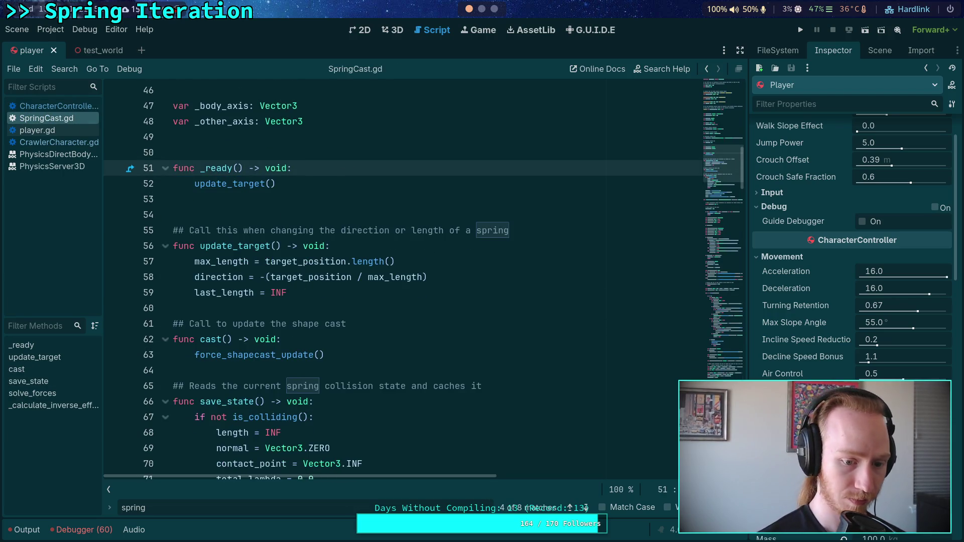
{"action": "left_click", "coordinate": [264, 206]}
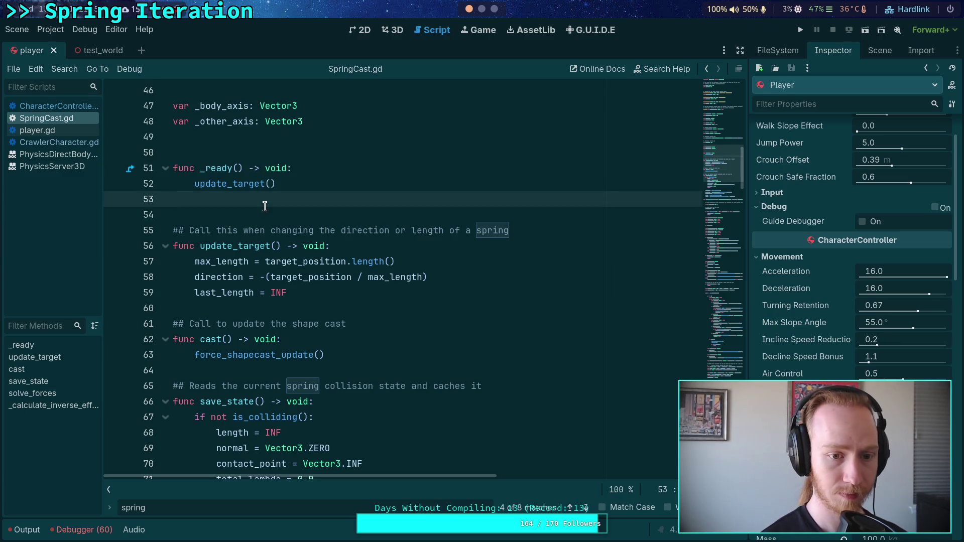
{"action": "left_click", "coordinate": [77, 106]}
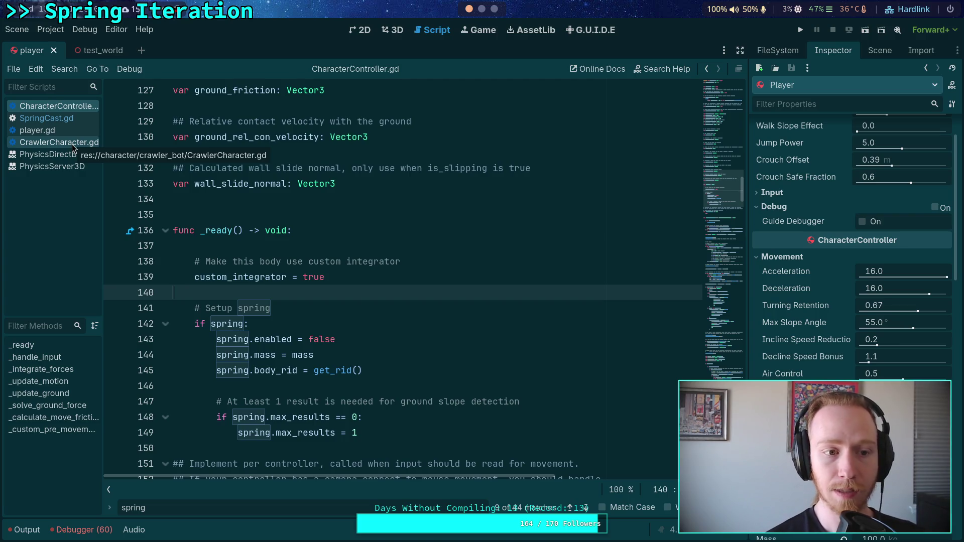
Step: Open CrawlerCharacter.gd and glance over the scene tree and Inspector
{"action": "left_click", "coordinate": [72, 144]}
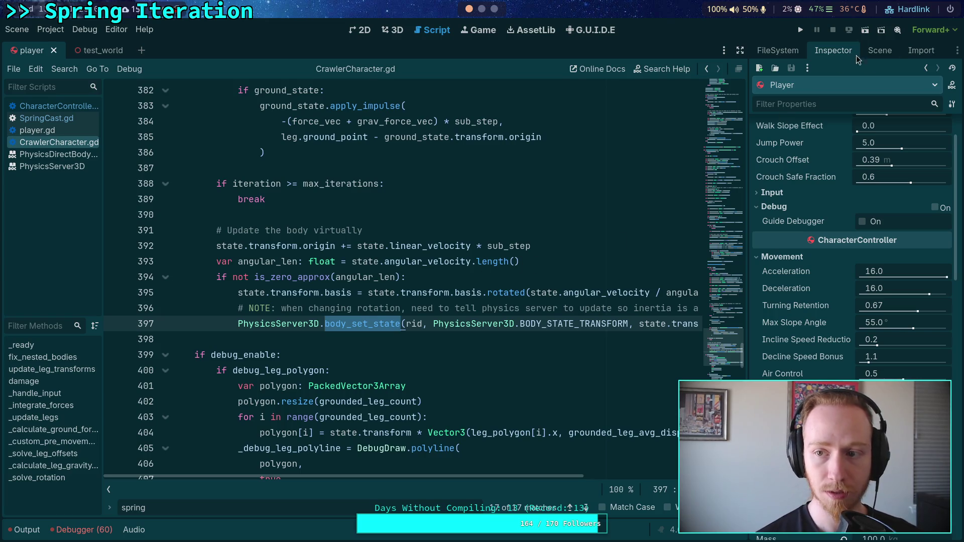
{"action": "left_click", "coordinate": [879, 51]}
{"action": "left_click", "coordinate": [819, 54]}
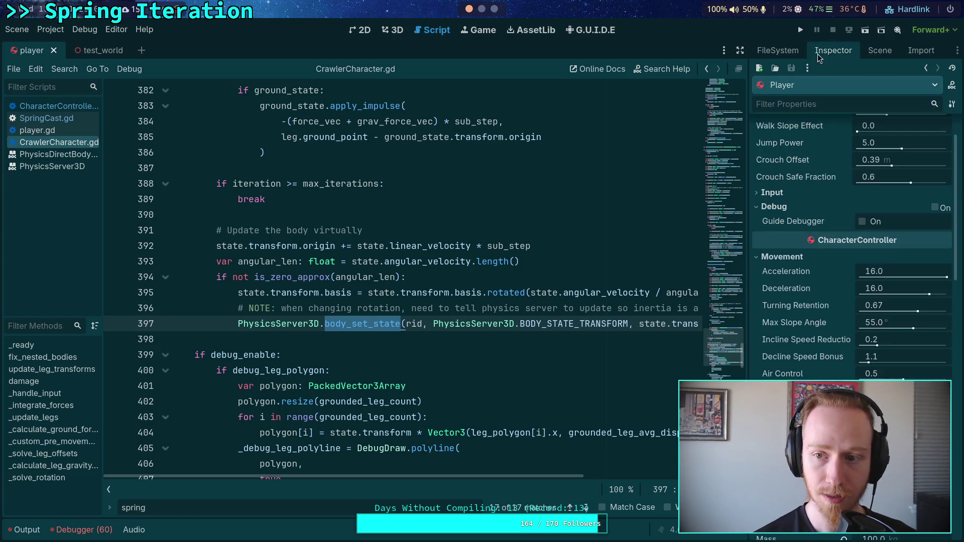
{"action": "left_click", "coordinate": [777, 50]}
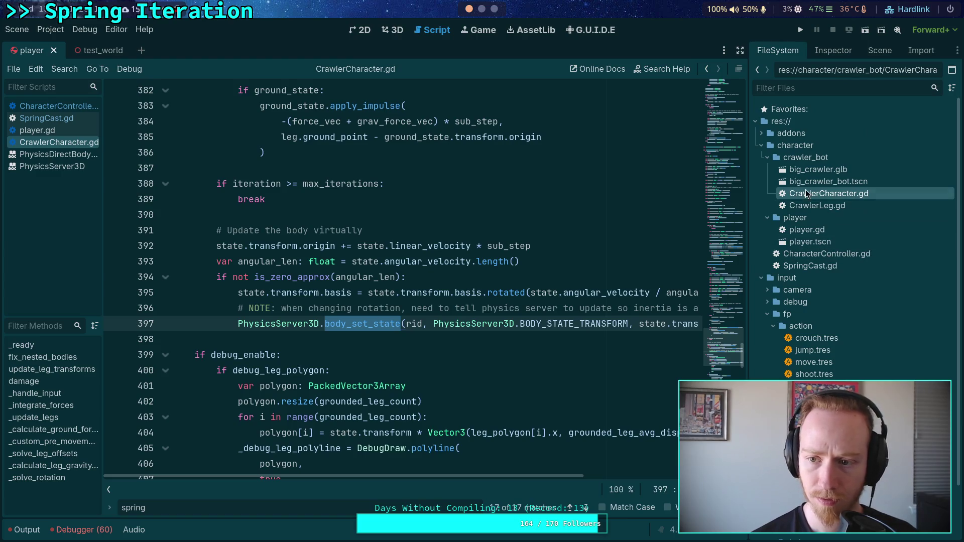
Step: Open CrawlerLeg.gd from the FileSystem dock and check its shape_cast variable
{"action": "double_click", "coordinate": [805, 206]}
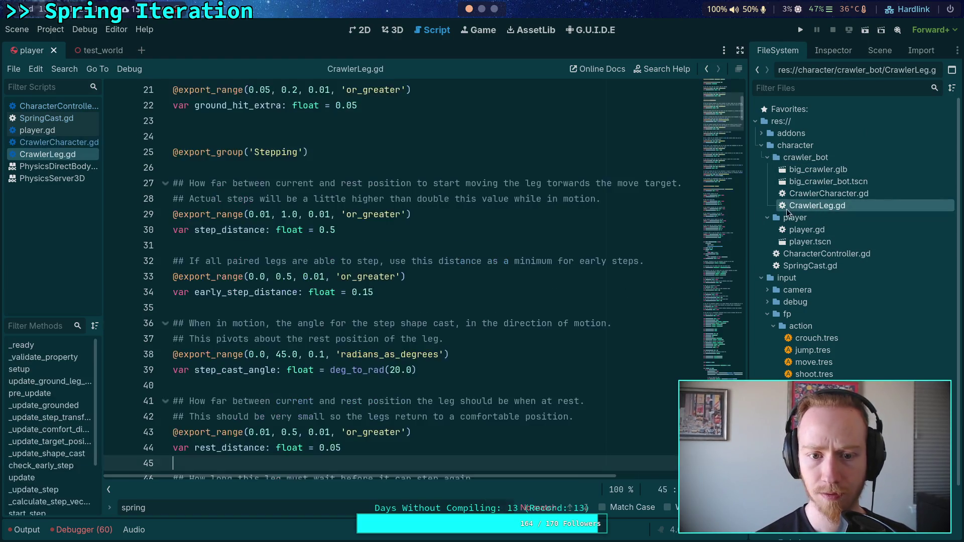
{"action": "scroll", "coordinate": [715, 107], "scroll_direction": "up", "scroll_amount": 7}
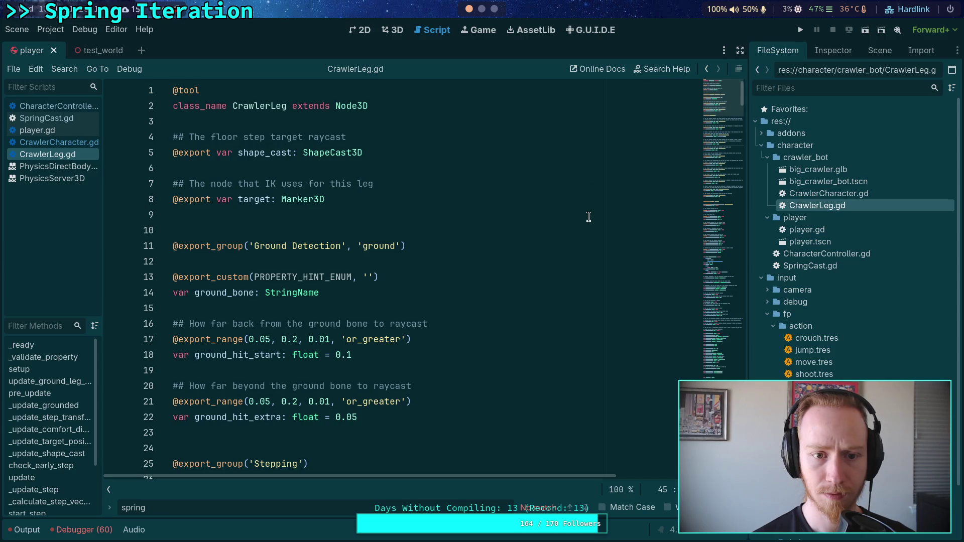
{"action": "double_click", "coordinate": [272, 153]}
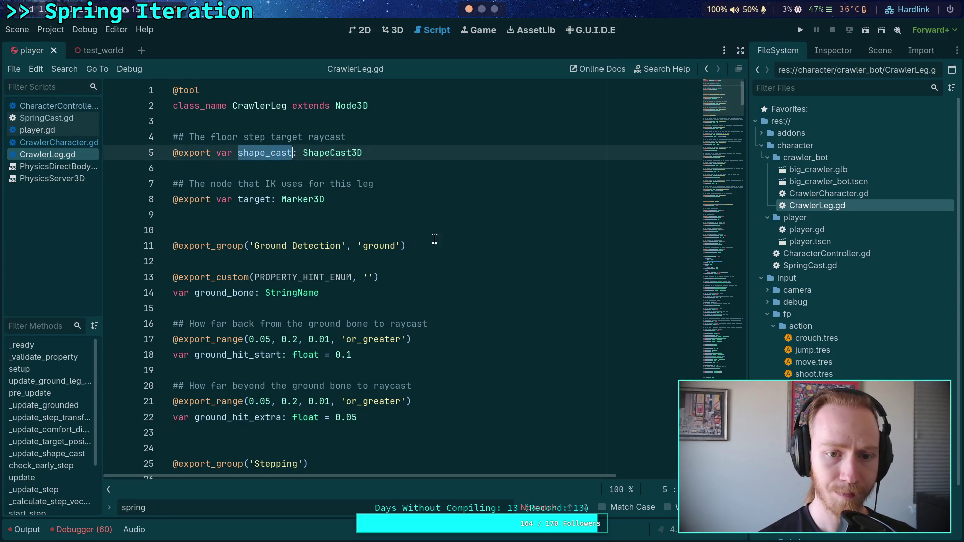
{"action": "scroll", "coordinate": [405, 223], "scroll_direction": "down", "scroll_amount": 11}
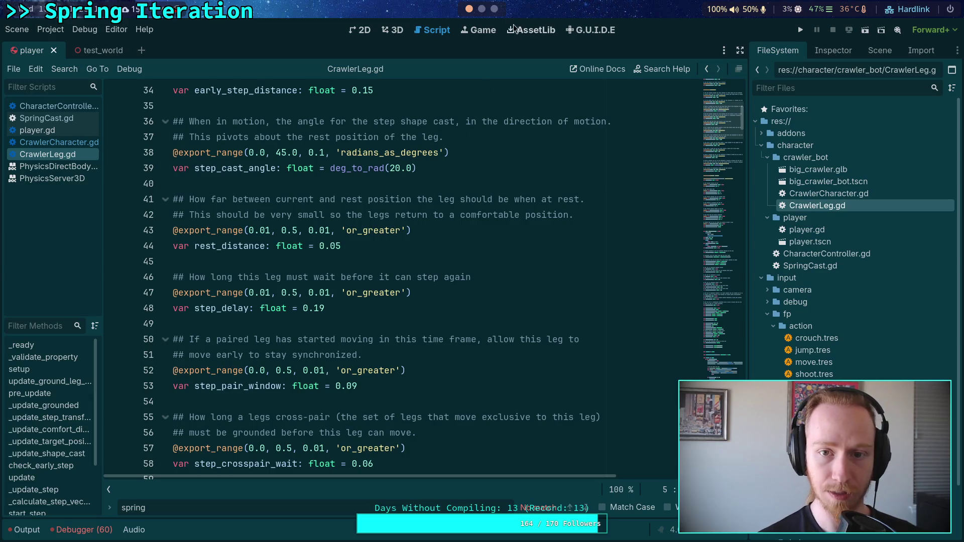
{"action": "key", "text": "super+2"}
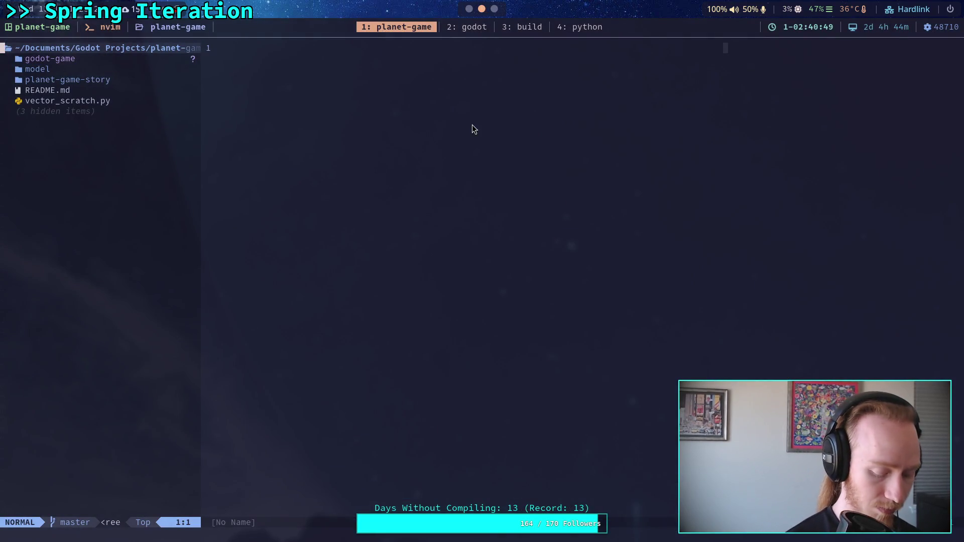
Step: Live-grep for SpringCast and preview CharacterController.gd's spring declaration on line 44
{"action": "key", "text": "space"}
{"action": "type", "text": "fgS"}
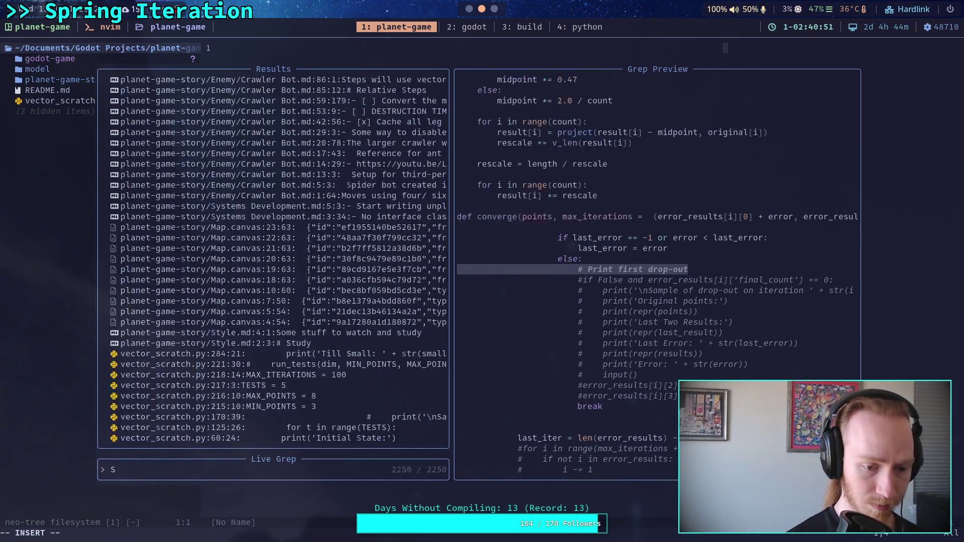
{"action": "type", "text": "pringCast"}
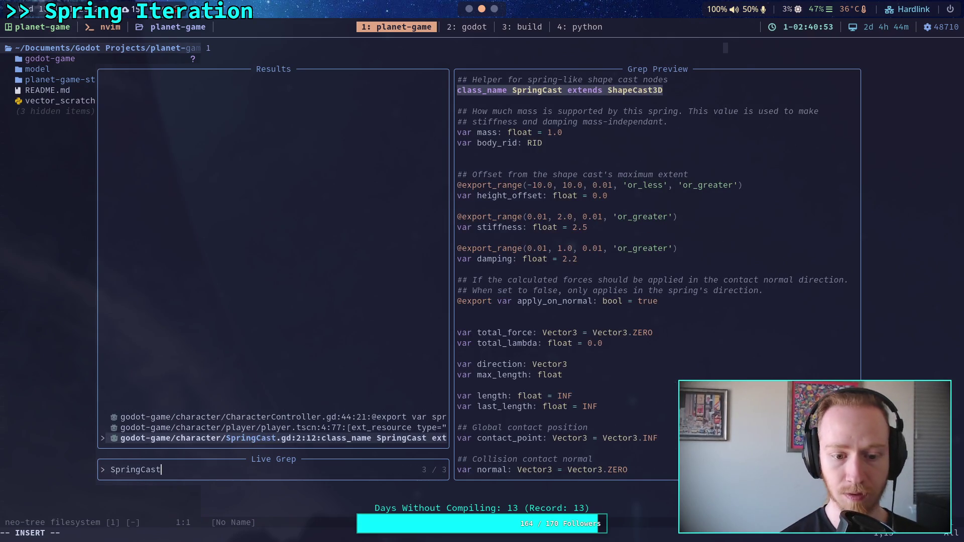
{"action": "key", "text": "Up"}
{"action": "key", "text": "Up"}
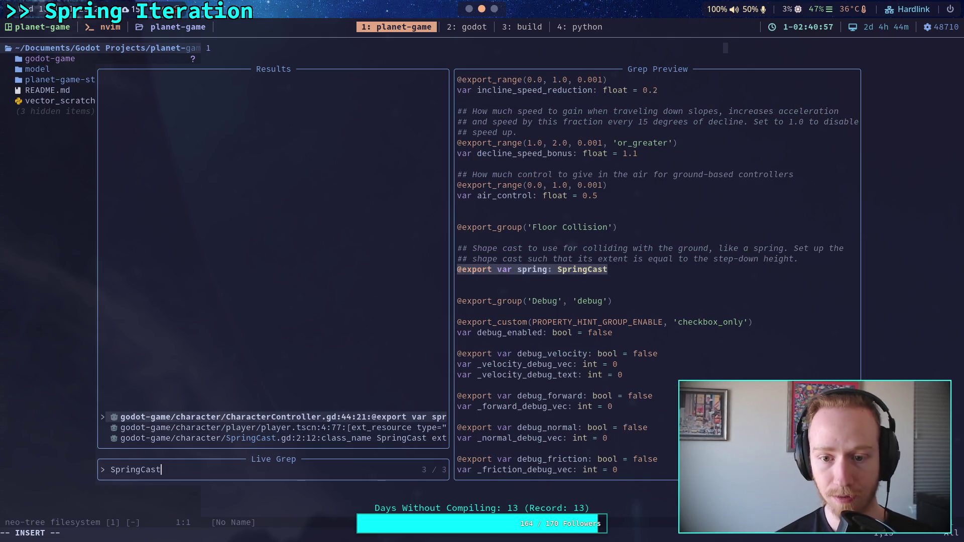
{"action": "key", "text": "Down"}
{"action": "key", "text": "Up"}
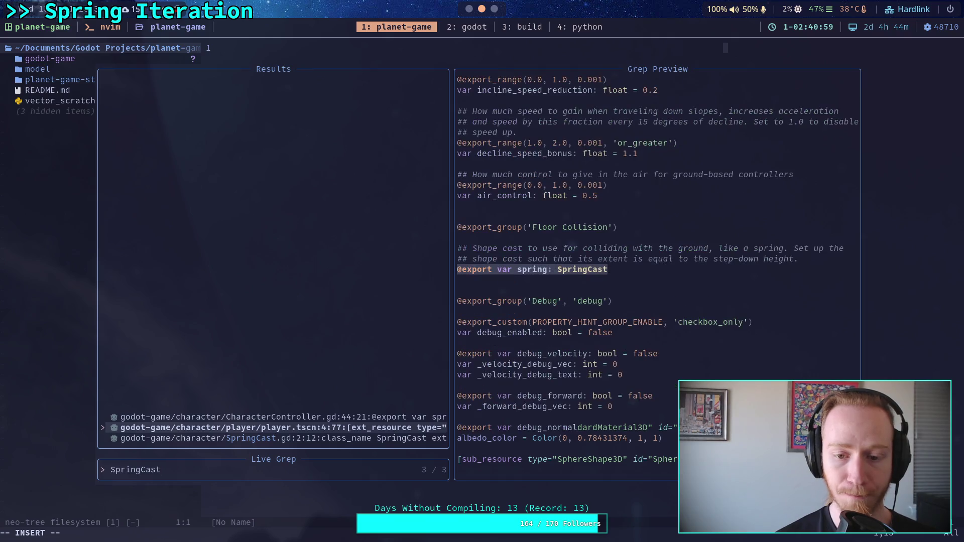
{"action": "left_click", "coordinate": [468, 10]}
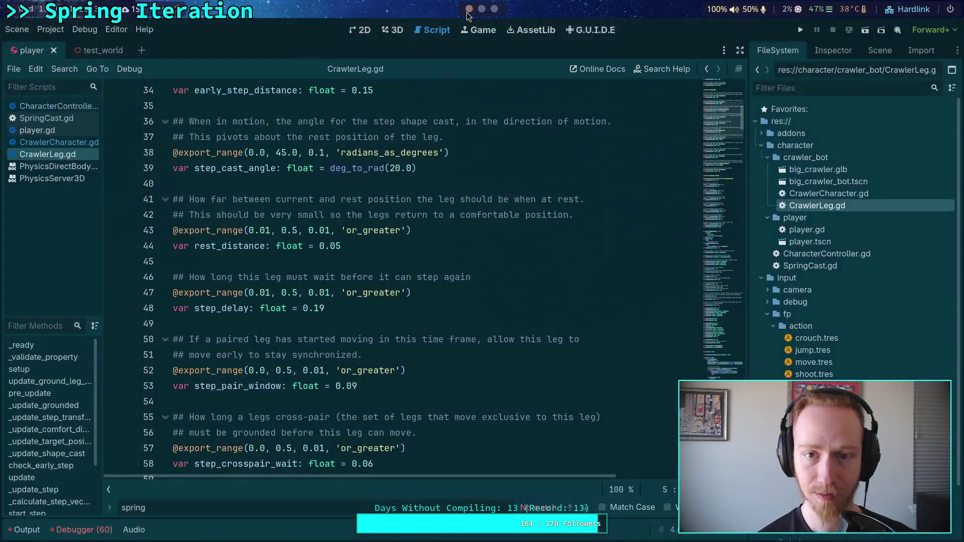
Step: Open player.gd and jump to the spring references in its freecam toggle
{"action": "left_click", "coordinate": [80, 130]}
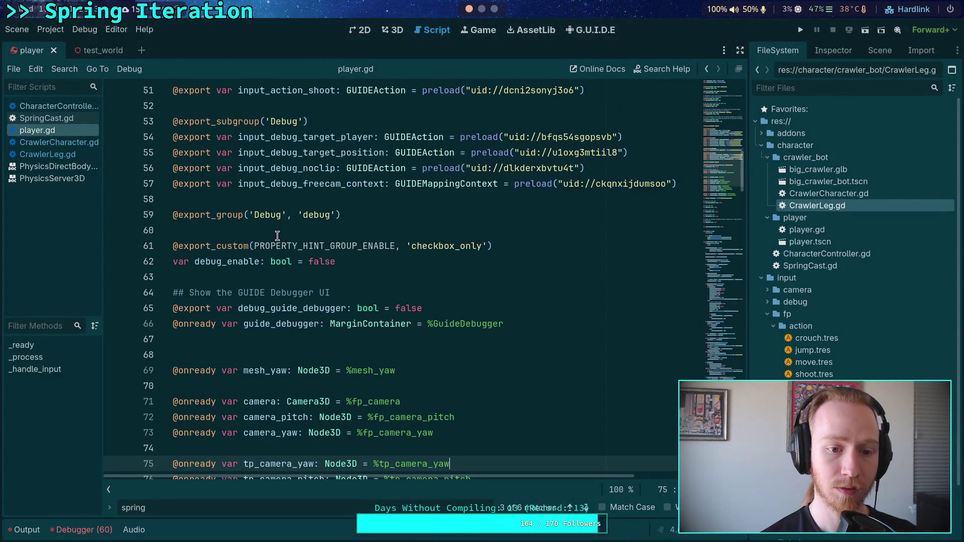
{"action": "left_click", "coordinate": [386, 294]}
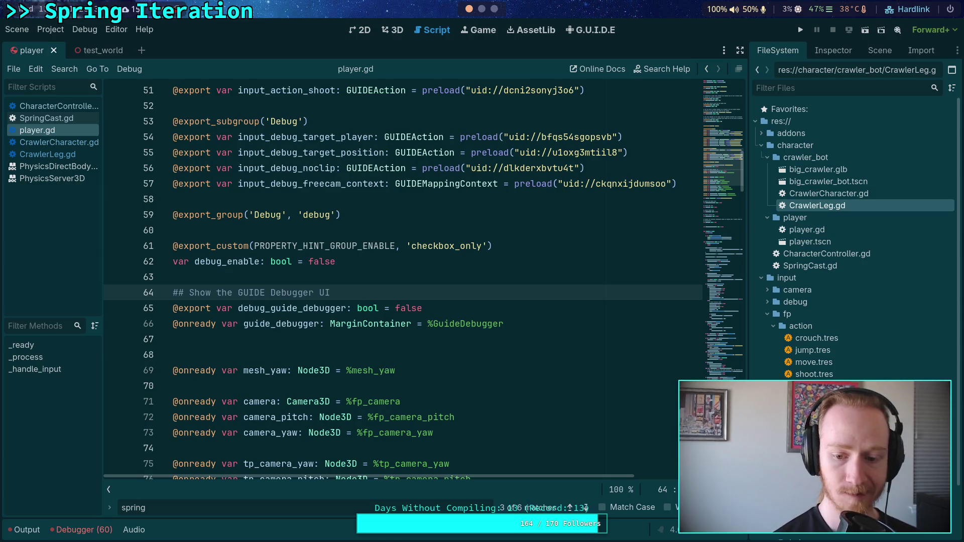
{"action": "left_click", "coordinate": [585, 508]}
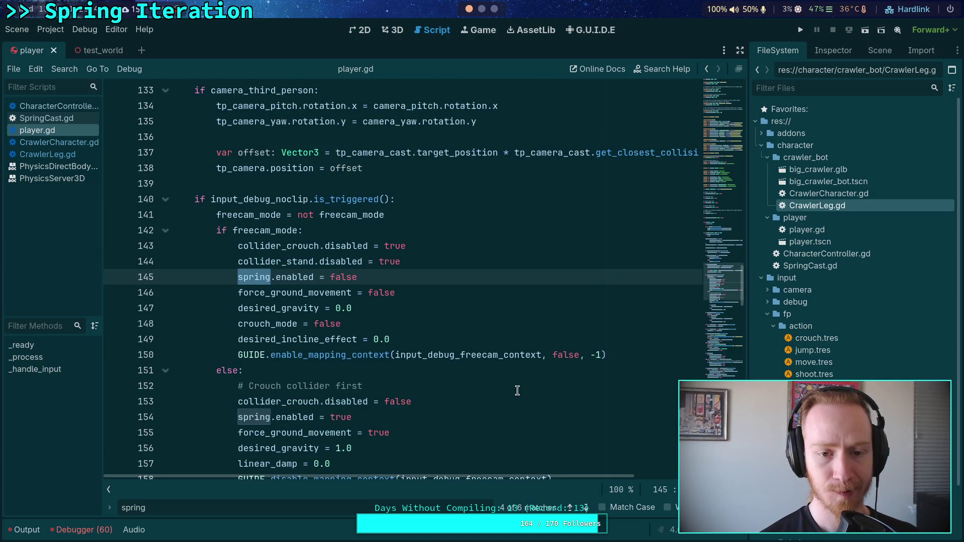
{"action": "scroll", "coordinate": [520, 426], "scroll_direction": "down", "scroll_amount": 1}
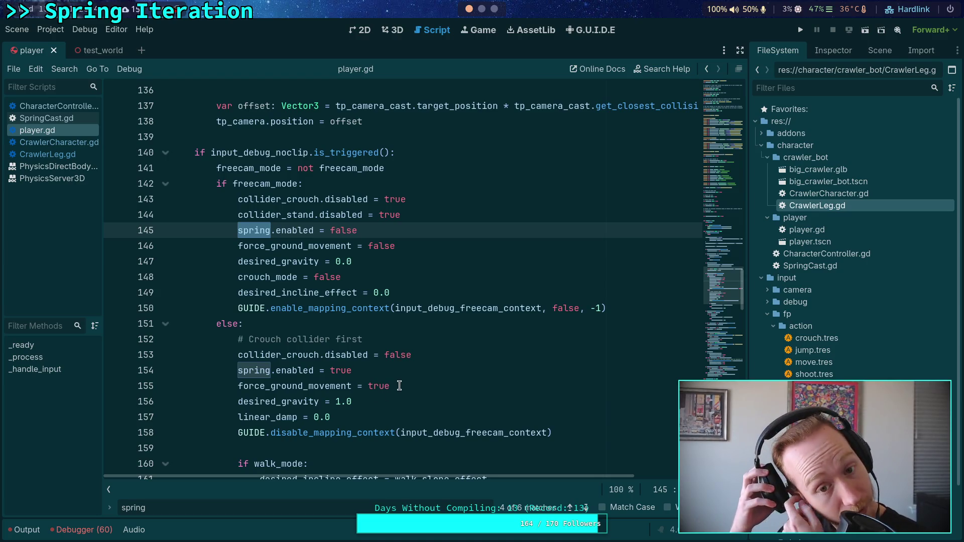
Step: Delete the spring.enabled = false and spring.enabled = true lines, and check the remaining spring references
{"action": "left_click", "coordinate": [437, 234]}
{"action": "key", "text": "shift+Up"}
{"action": "key", "text": "BackSpace"}
{"action": "left_click", "coordinate": [398, 356]}
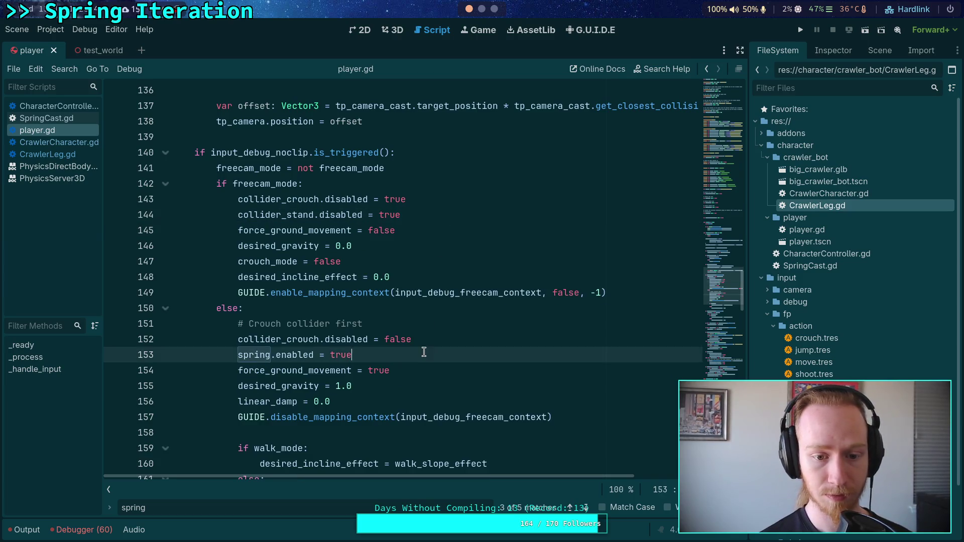
{"action": "key", "text": "shift+Up"}
{"action": "key", "text": "BackSpace"}
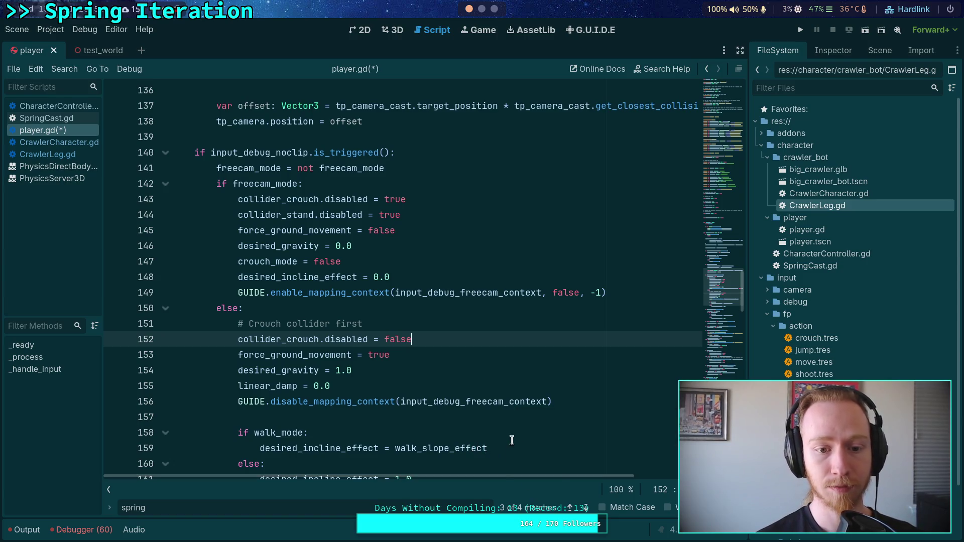
{"action": "left_click", "coordinate": [588, 507]}
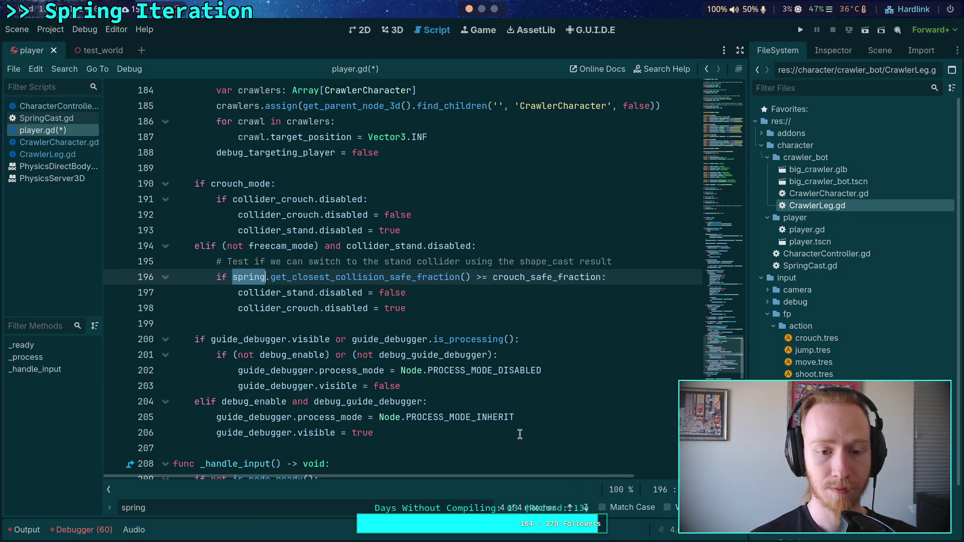
{"action": "scroll", "coordinate": [519, 435], "scroll_direction": "up", "scroll_amount": 2}
{"action": "scroll", "coordinate": [520, 435], "scroll_direction": "down", "scroll_amount": 2}
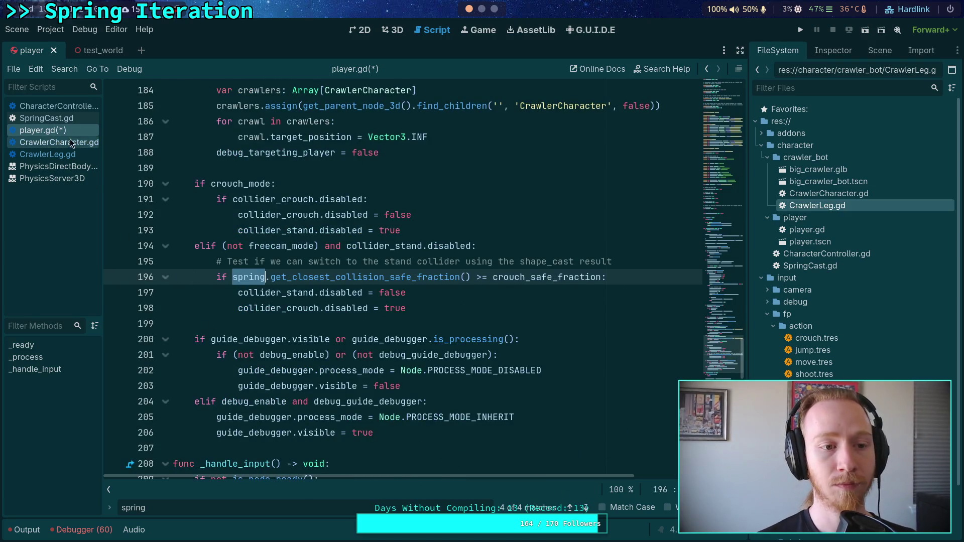
Step: Open CharacterController.gd's spring setup in _ready and check SpringCast.gd's properties
{"action": "left_click", "coordinate": [71, 108]}
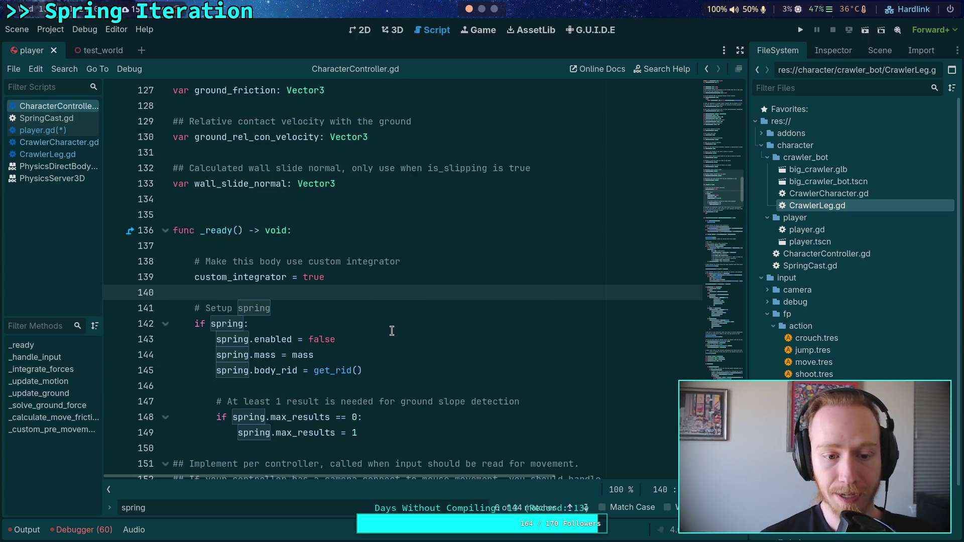
{"action": "left_click", "coordinate": [236, 339]}
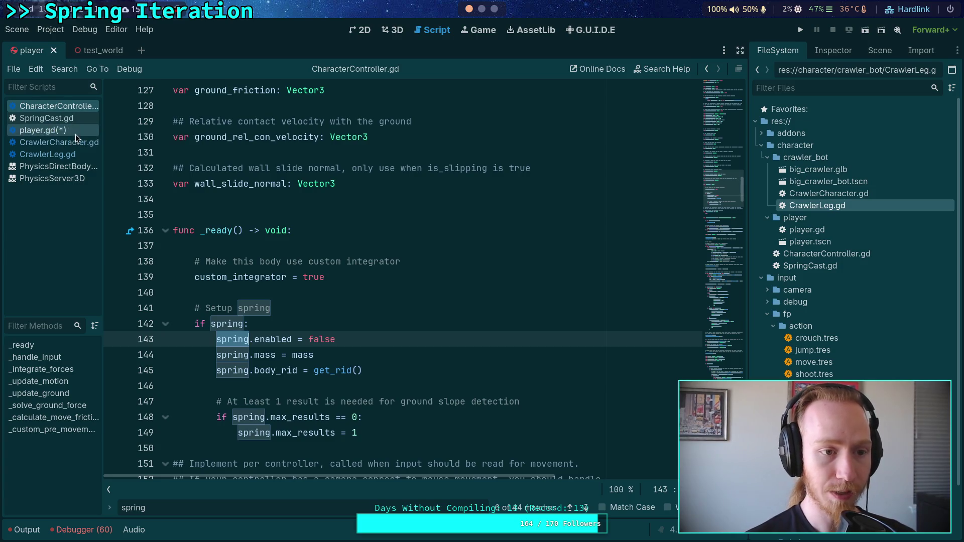
{"action": "left_click", "coordinate": [55, 119]}
{"action": "scroll", "coordinate": [400, 308], "scroll_direction": "up", "scroll_amount": 10}
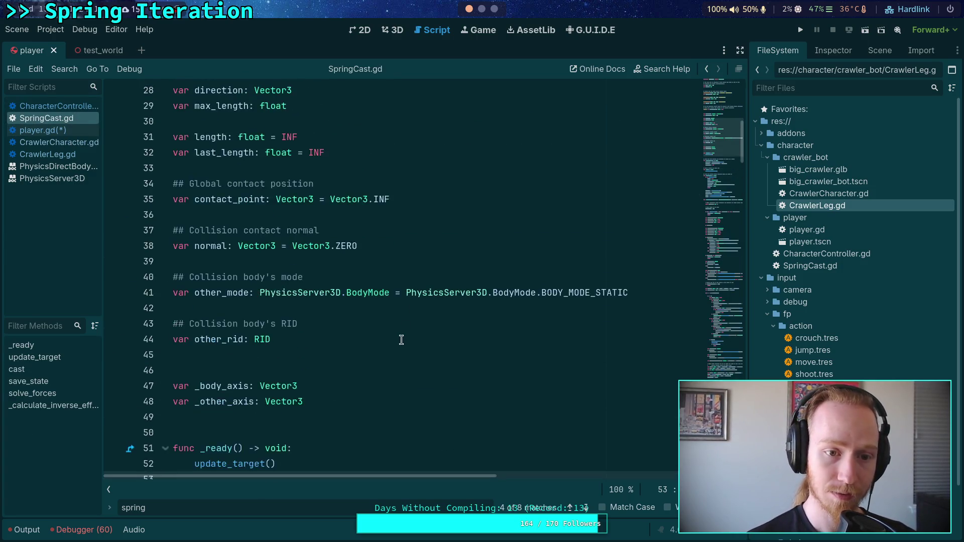
{"action": "scroll", "coordinate": [401, 336], "scroll_direction": "up", "scroll_amount": 2}
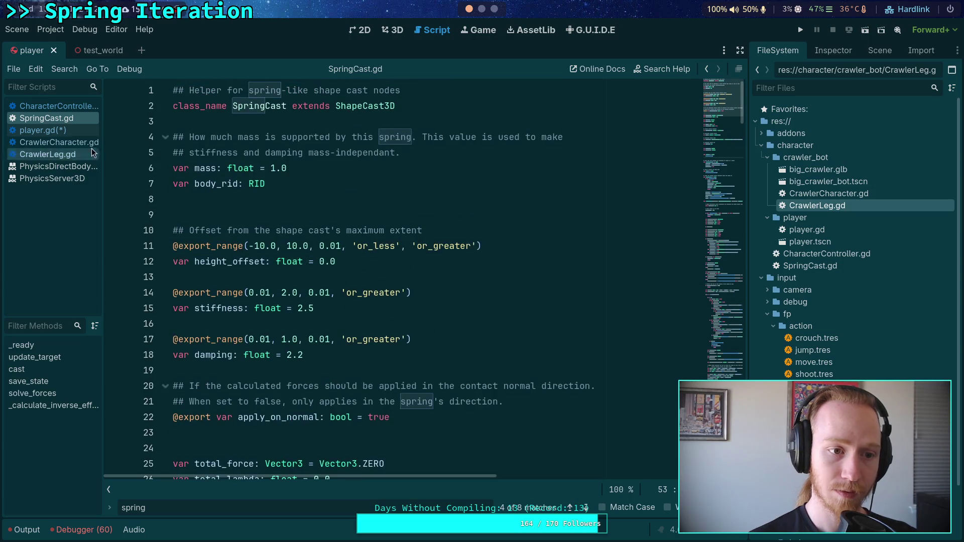
Step: Back in CharacterController.gd, place the caret after the Floor Collision spring SpringCast export near line 44
{"action": "left_click", "coordinate": [78, 106]}
{"action": "scroll", "coordinate": [525, 273], "scroll_direction": "up", "scroll_amount": 12}
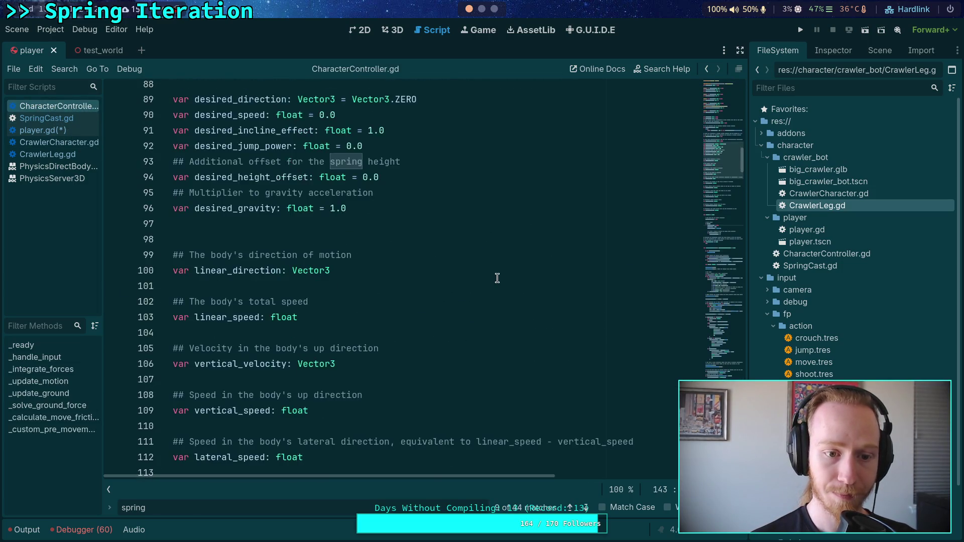
{"action": "scroll", "coordinate": [496, 279], "scroll_direction": "up", "scroll_amount": 3}
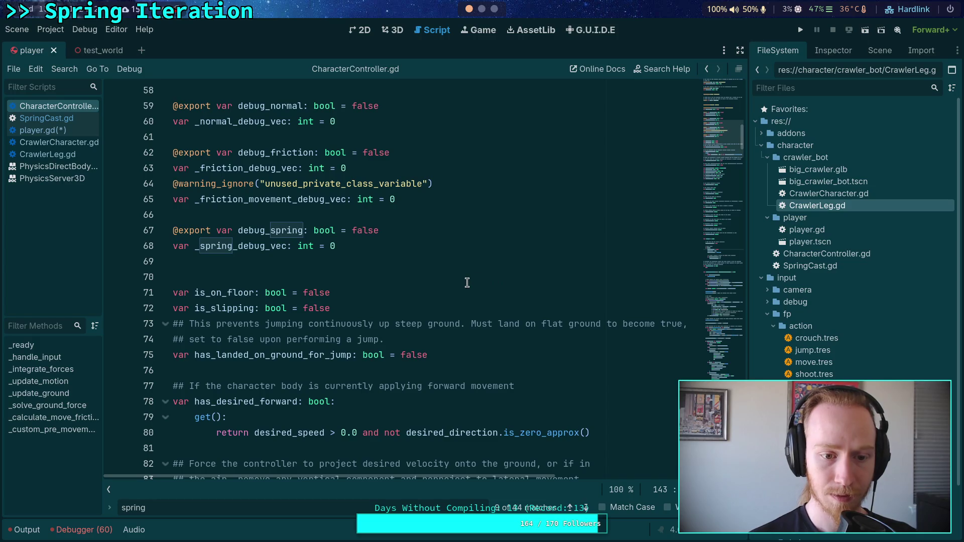
{"action": "scroll", "coordinate": [466, 283], "scroll_direction": "up", "scroll_amount": 1}
{"action": "scroll", "coordinate": [469, 279], "scroll_direction": "down", "scroll_amount": 9}
{"action": "scroll", "coordinate": [471, 275], "scroll_direction": "down", "scroll_amount": 3}
{"action": "scroll", "coordinate": [473, 273], "scroll_direction": "up", "scroll_amount": 9}
{"action": "scroll", "coordinate": [473, 273], "scroll_direction": "up", "scroll_amount": 6}
{"action": "scroll", "coordinate": [473, 273], "scroll_direction": "down", "scroll_amount": 4}
{"action": "scroll", "coordinate": [473, 273], "scroll_direction": "up", "scroll_amount": 7}
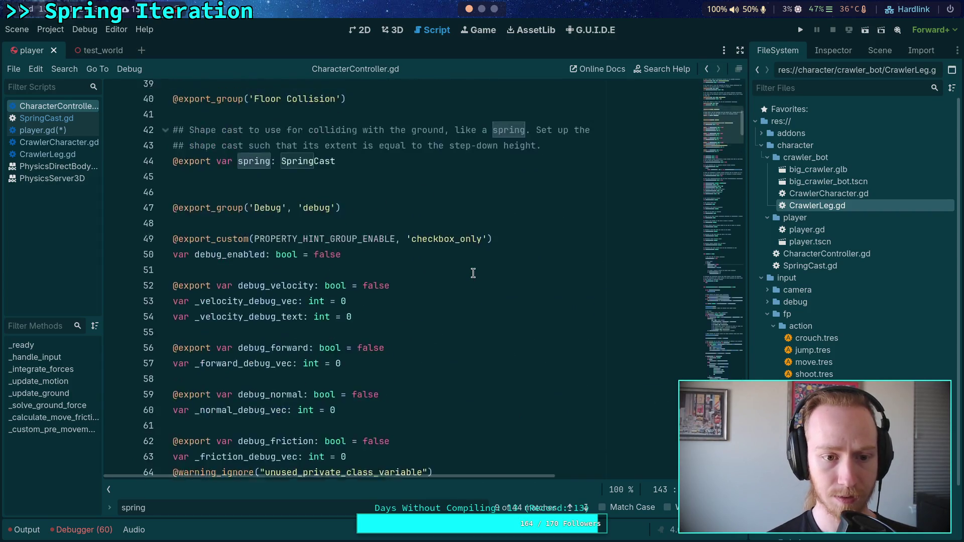
{"action": "scroll", "coordinate": [473, 273], "scroll_direction": "up", "scroll_amount": 4}
{"action": "scroll", "coordinate": [473, 273], "scroll_direction": "down", "scroll_amount": 1}
{"action": "left_click", "coordinate": [371, 289]}
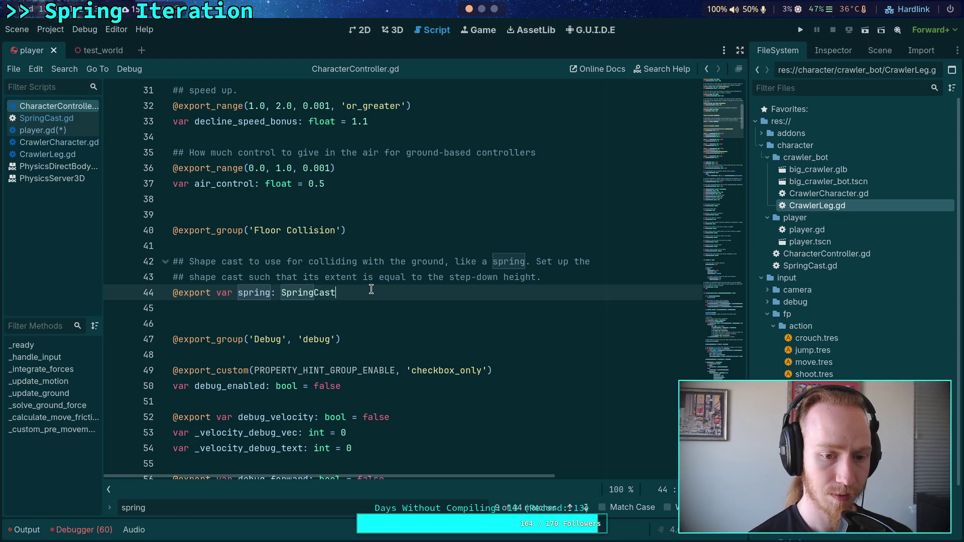
{"action": "key", "text": "Return"}
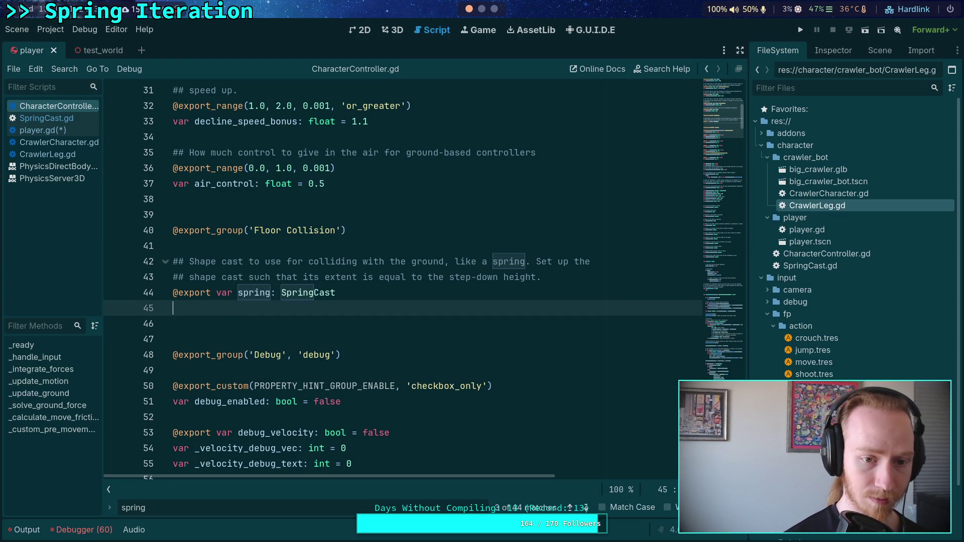
{"action": "type", "text": "@export var "}
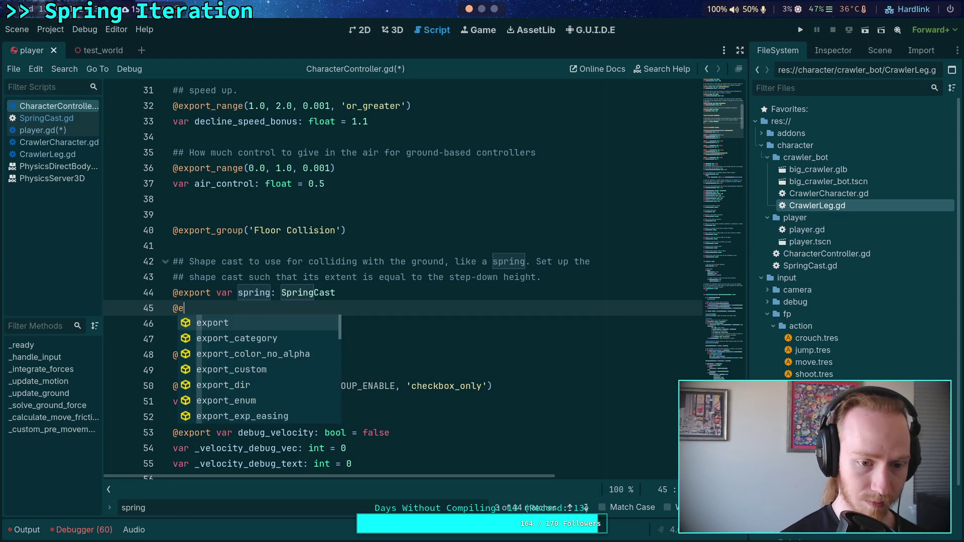
{"action": "type", "text": "spring_"}
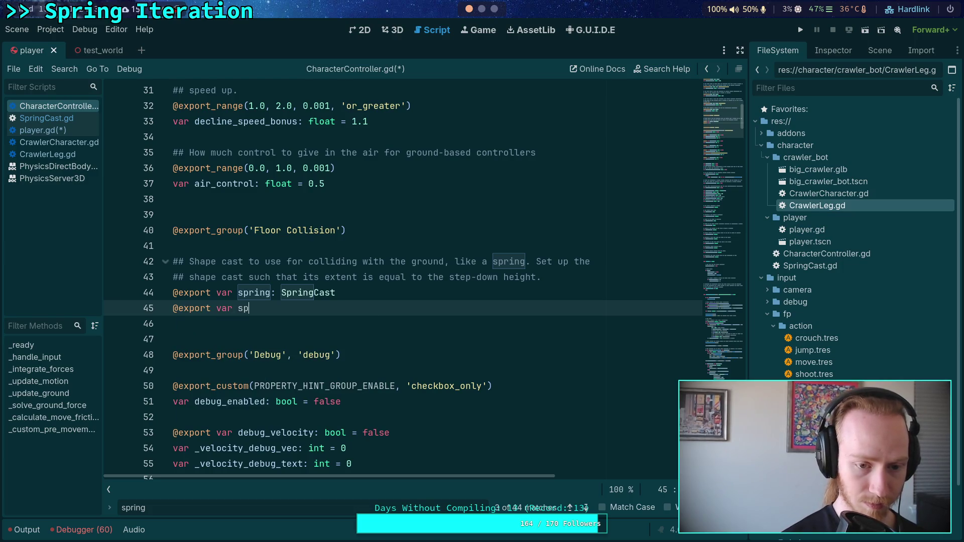
{"action": "type", "text": "active: bool "}
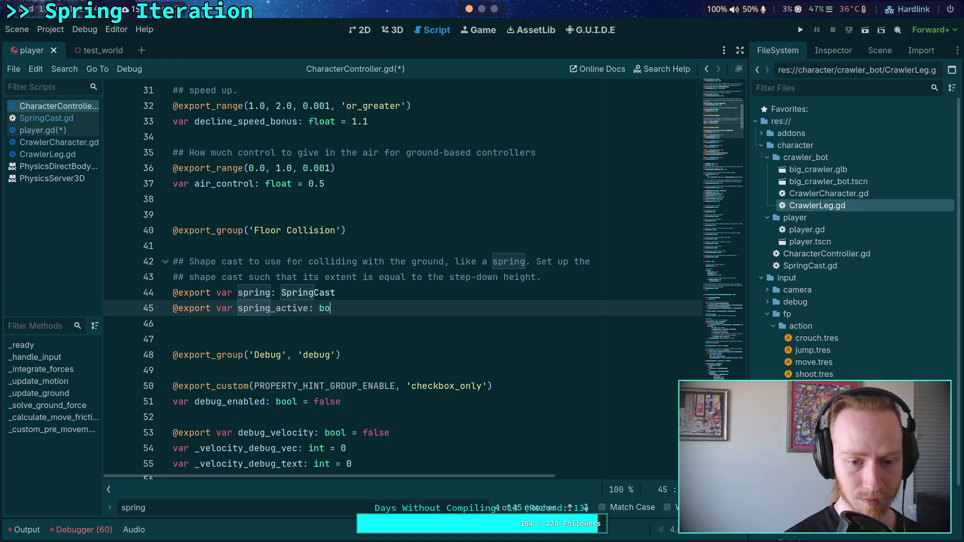
{"action": "type", "text": "= true"}
{"action": "key", "text": "ctrl+s"}
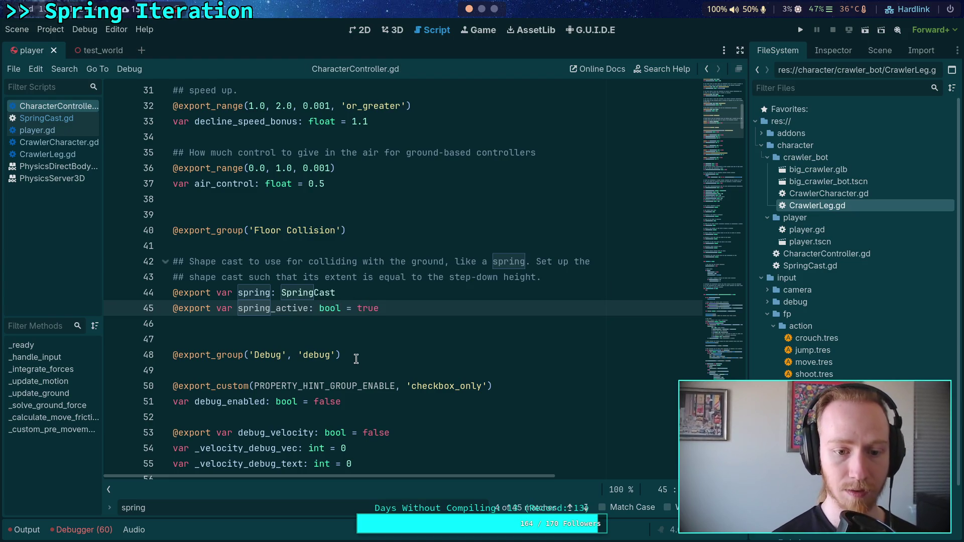
{"action": "left_click", "coordinate": [362, 508]}
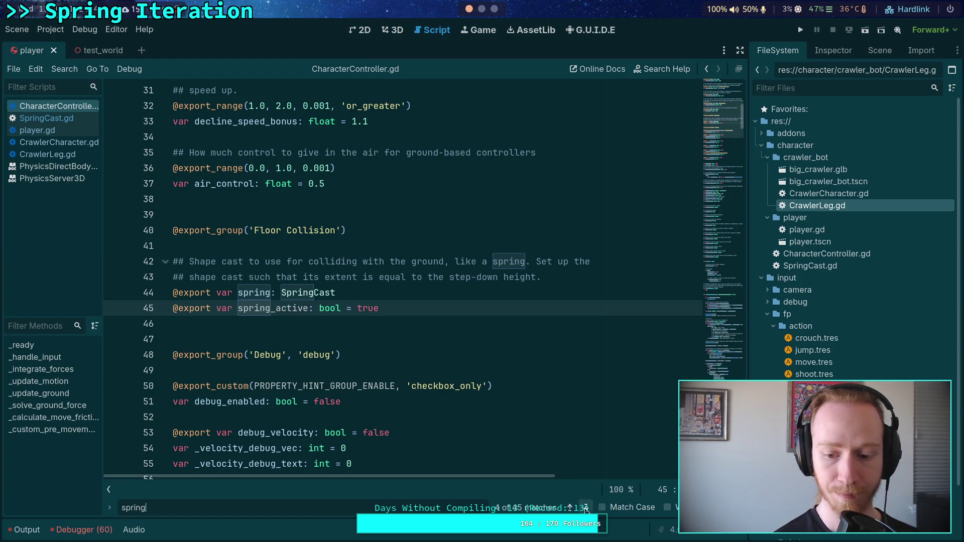
{"action": "left_click", "coordinate": [585, 508]}
{"action": "left_click", "coordinate": [585, 508]}
{"action": "left_click", "coordinate": [586, 508]}
{"action": "left_click", "coordinate": [585, 508]}
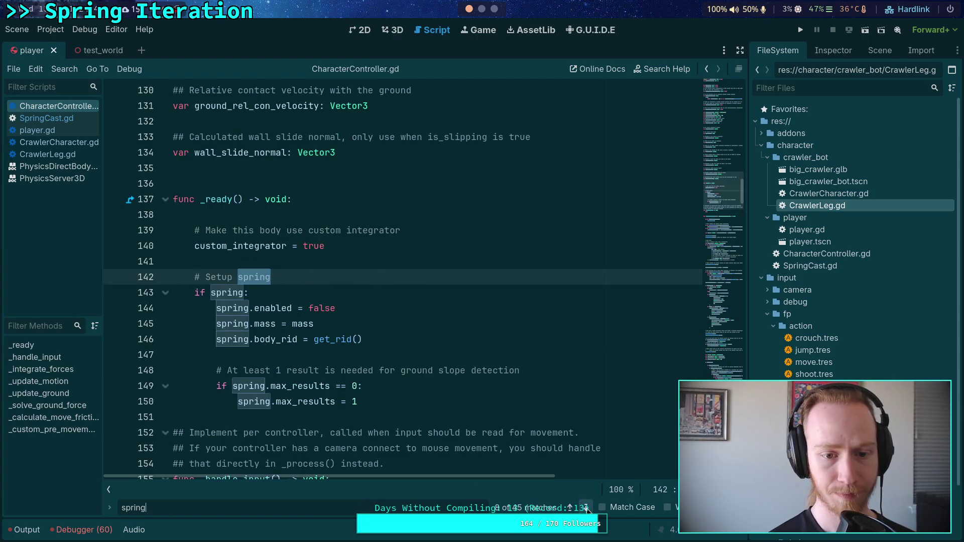
{"action": "scroll", "coordinate": [358, 368], "scroll_direction": "down", "scroll_amount": 1}
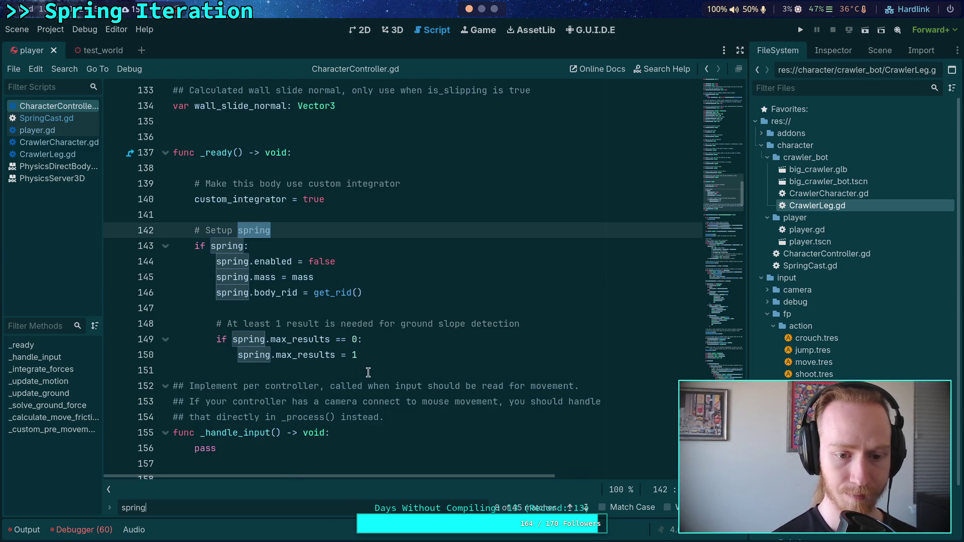
{"action": "left_click", "coordinate": [583, 509]}
{"action": "left_click", "coordinate": [584, 509]}
{"action": "left_click", "coordinate": [583, 508]}
{"action": "left_click", "coordinate": [584, 508]}
{"action": "left_click", "coordinate": [583, 508]}
{"action": "left_click", "coordinate": [584, 509]}
{"action": "left_click", "coordinate": [583, 509]}
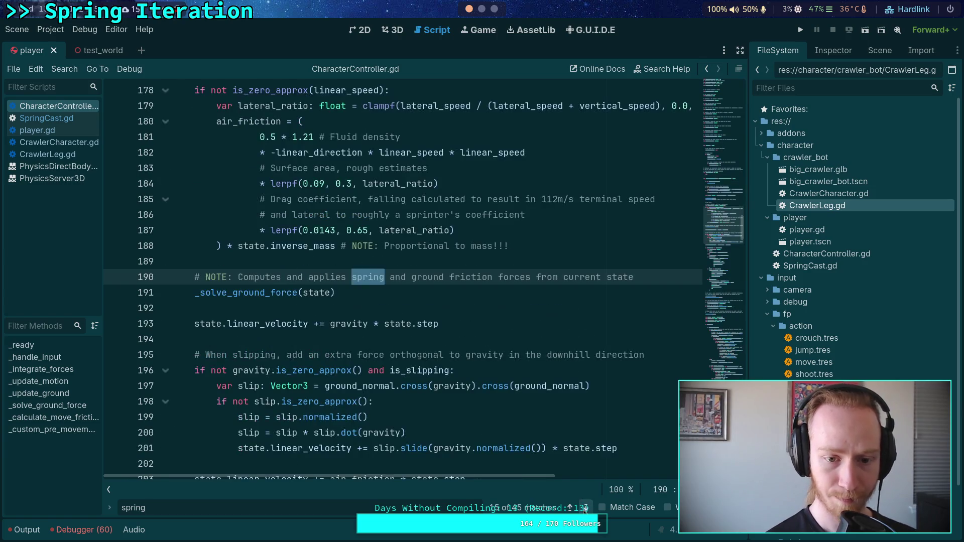
{"action": "left_click", "coordinate": [583, 508]}
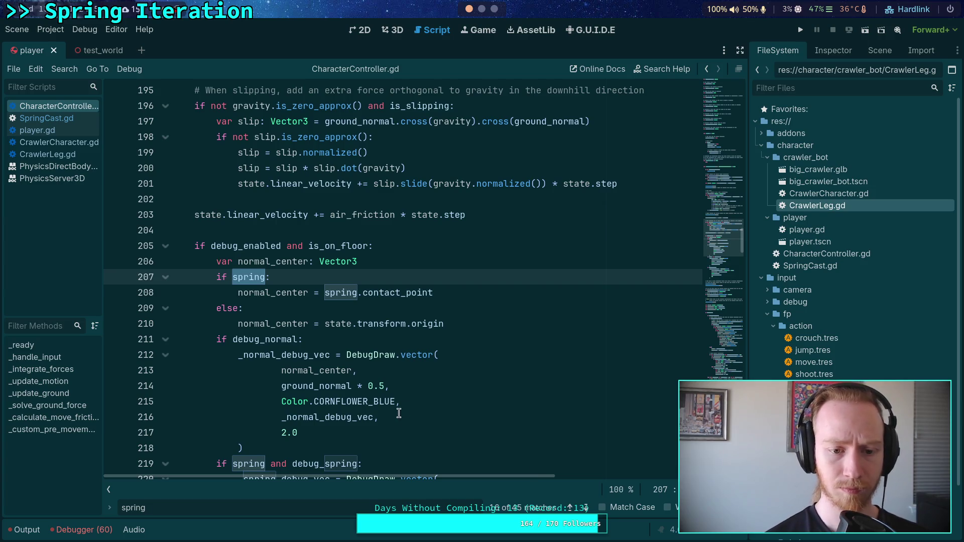
{"action": "left_click", "coordinate": [262, 276]}
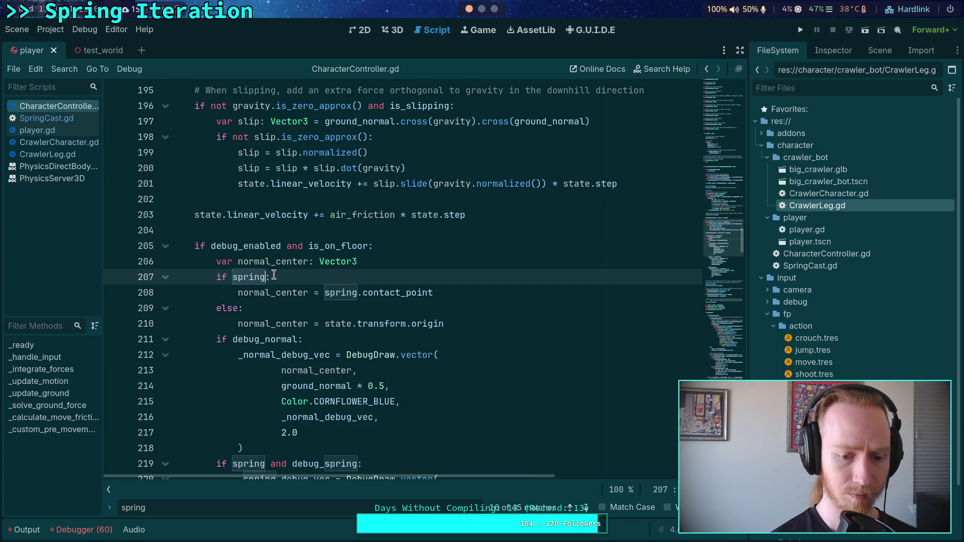
Step: Change line 207 to 'if spring and spring.contact_point.is_finite():' using autocomplete
{"action": "scroll", "coordinate": [323, 323], "scroll_direction": "down", "scroll_amount": 2}
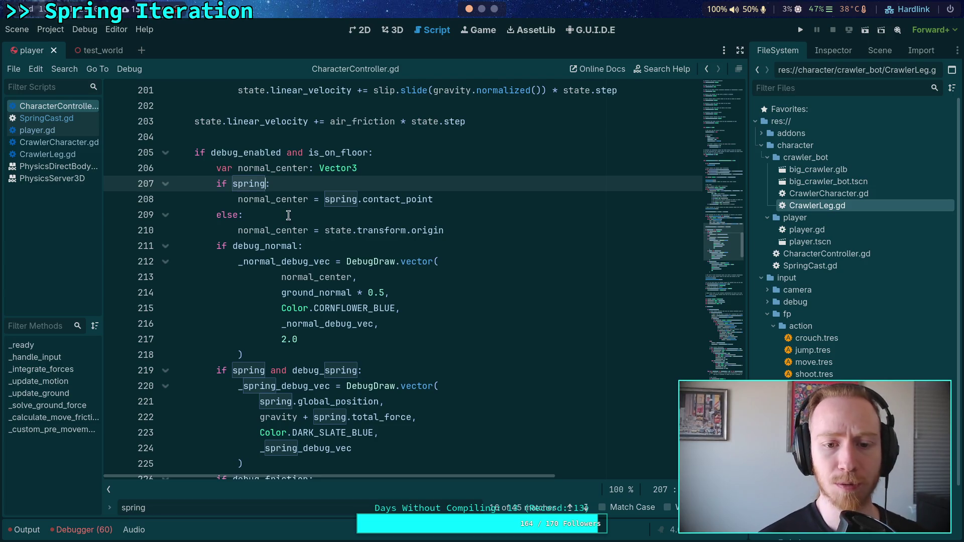
{"action": "mouse_move", "coordinate": [365, 200]}
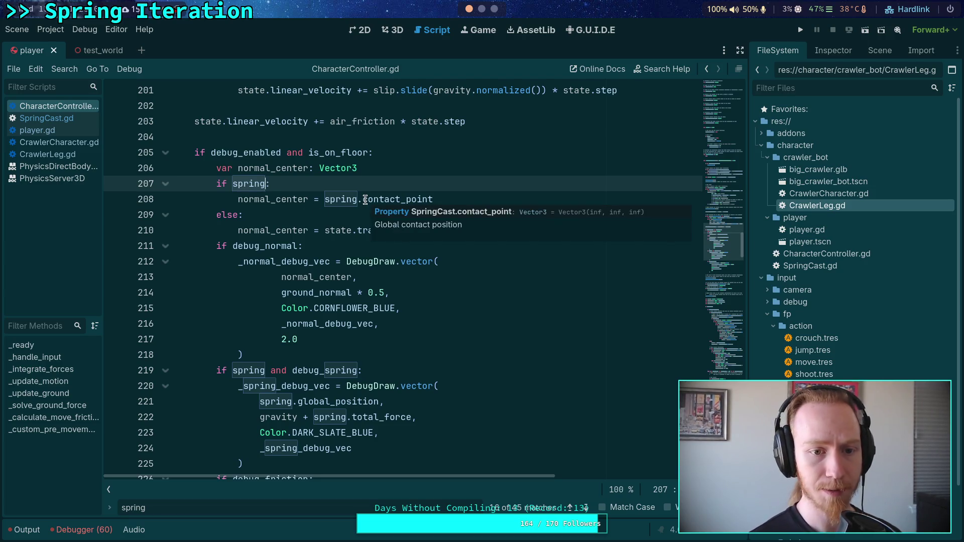
{"action": "type", "text": "and spring.is_"}
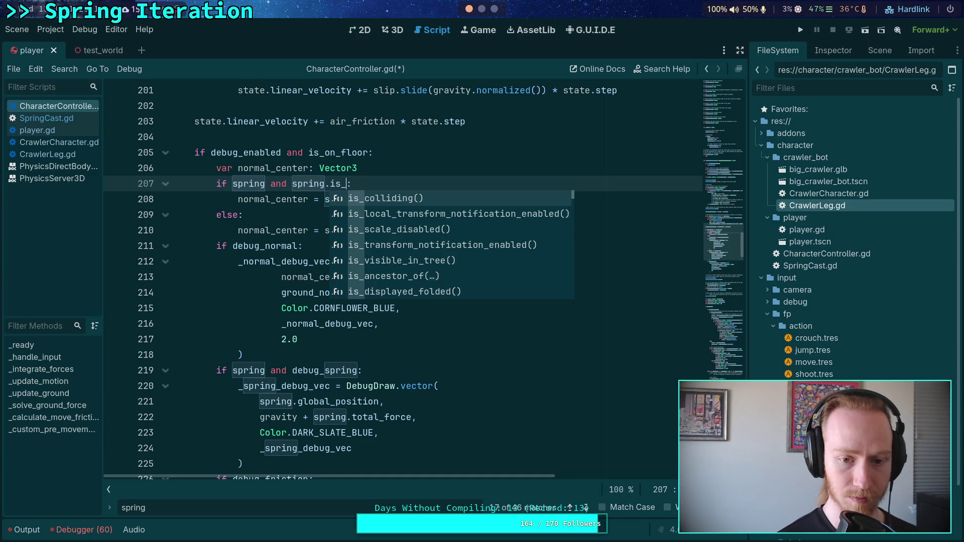
{"action": "key", "text": "BackSpace"}
{"action": "key", "text": "BackSpace"}
{"action": "key", "text": "BackSpace"}
{"action": "type", "text": "con"}
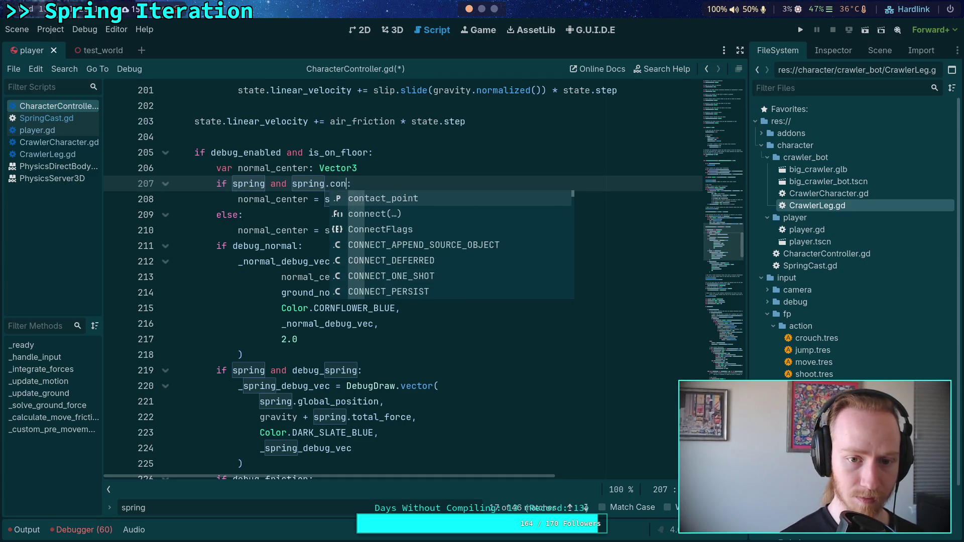
{"action": "key", "text": "Return"}
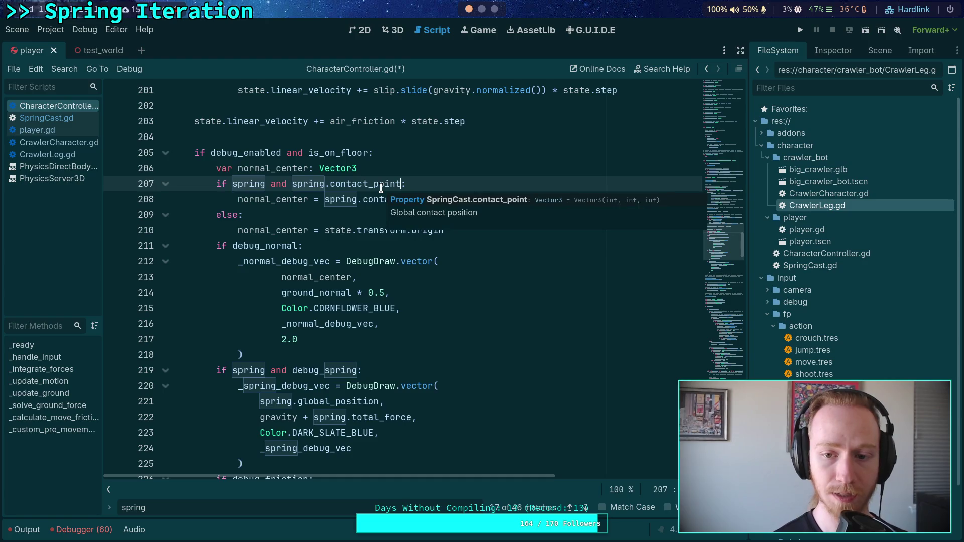
{"action": "mouse_move", "coordinate": [290, 181]}
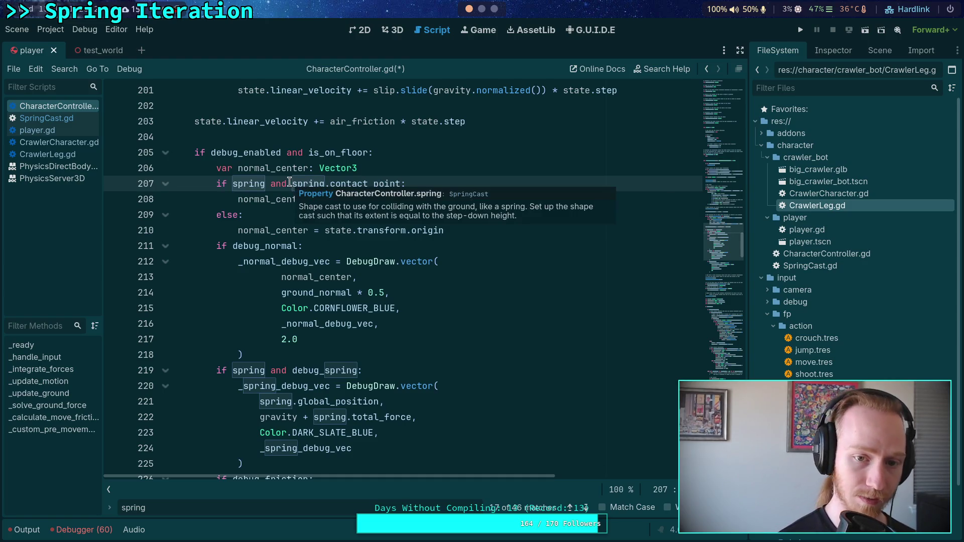
{"action": "type", "text": ".is"}
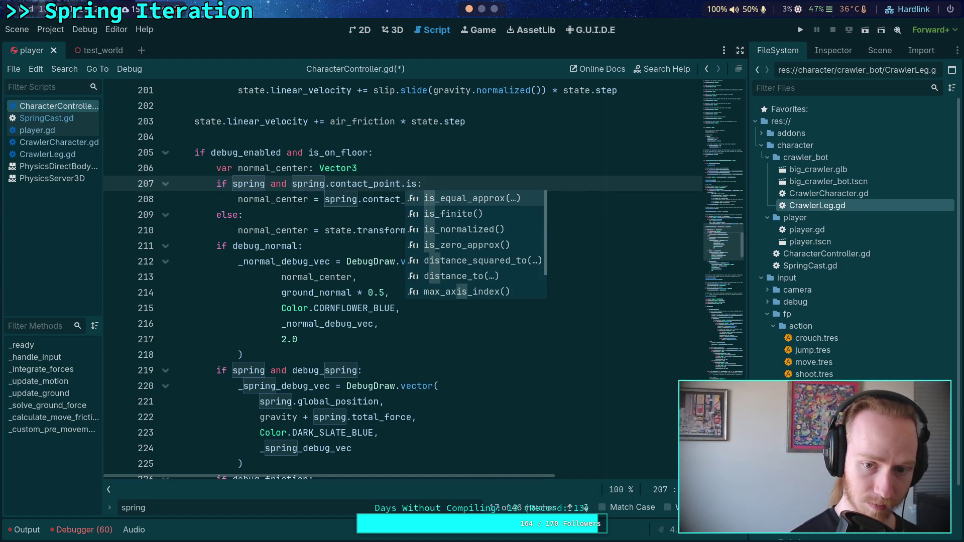
{"action": "key", "text": "Down"}
{"action": "key", "text": "Return"}
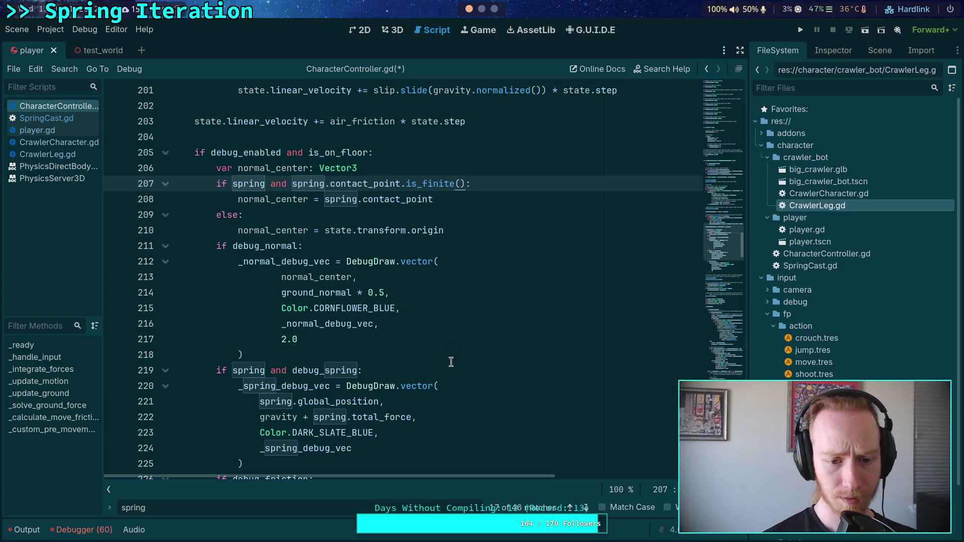
Step: Start a script search for spring_active
{"action": "scroll", "coordinate": [444, 362], "scroll_direction": "down", "scroll_amount": 1}
{"action": "scroll", "coordinate": [331, 348], "scroll_direction": "down", "scroll_amount": 1}
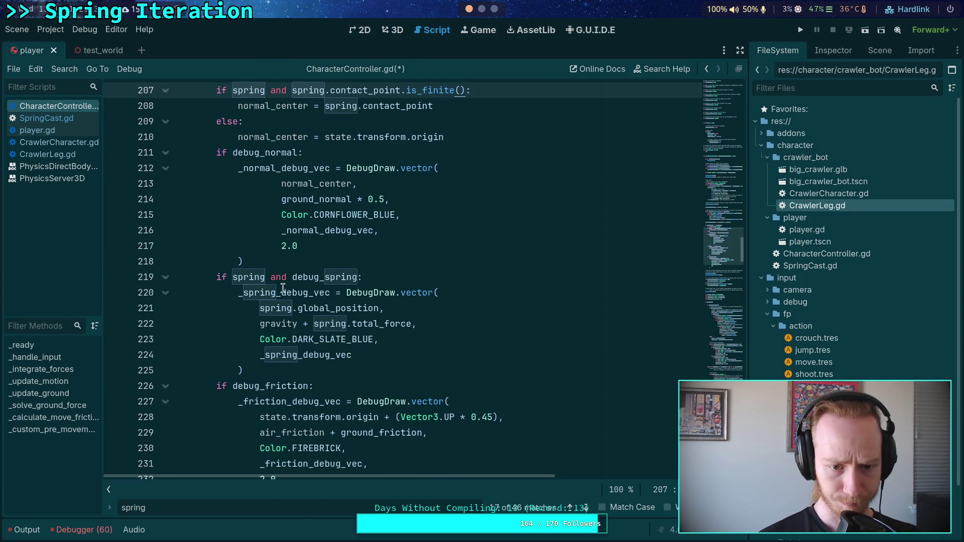
{"action": "scroll", "coordinate": [259, 274], "scroll_direction": "up", "scroll_amount": 1}
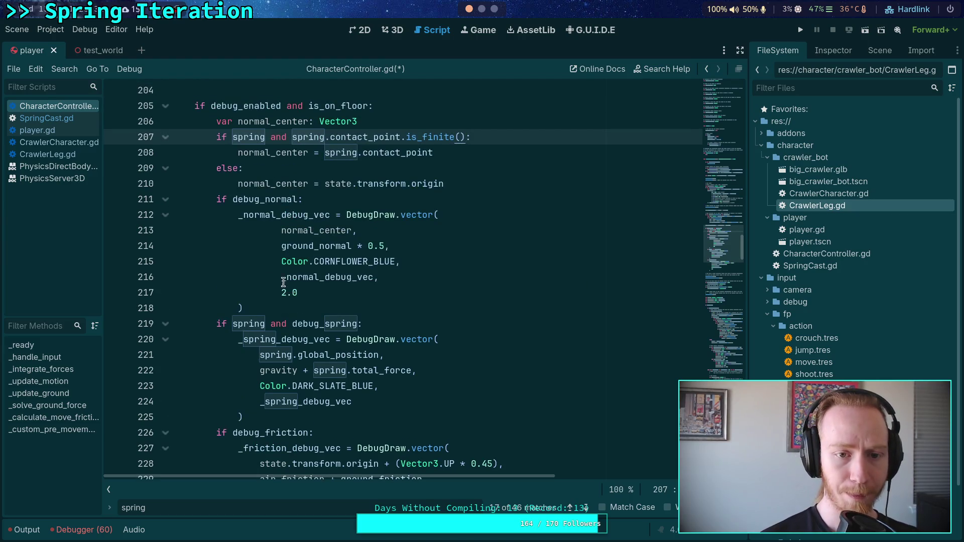
{"action": "left_click", "coordinate": [276, 137]}
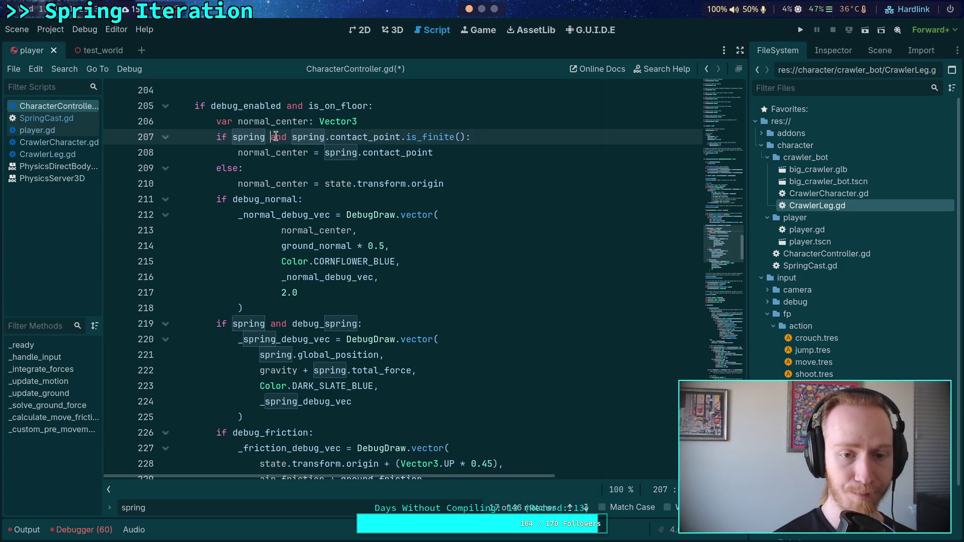
{"action": "left_click", "coordinate": [404, 504]}
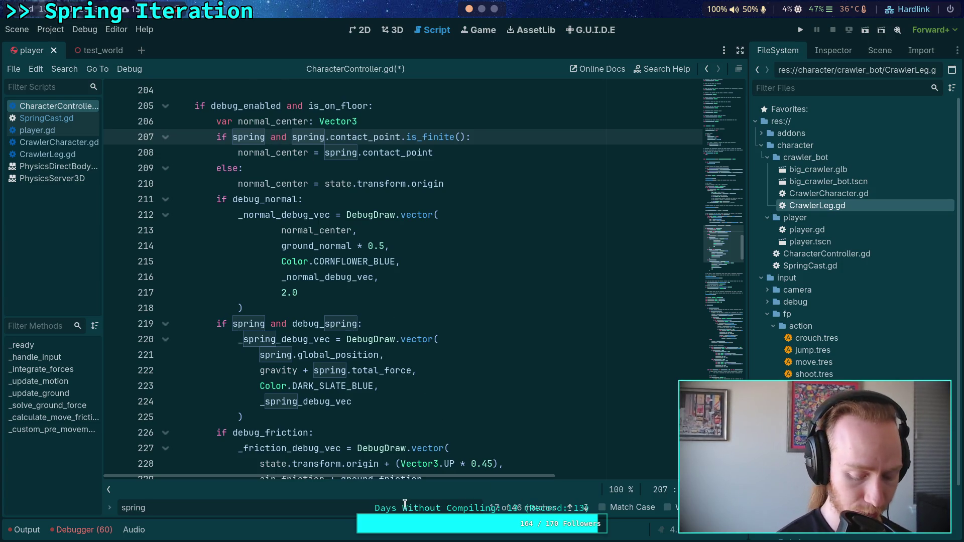
Step: After the _ready spring setup, add an else branch setting spring_active = false and save
{"action": "type", "text": "_active"}
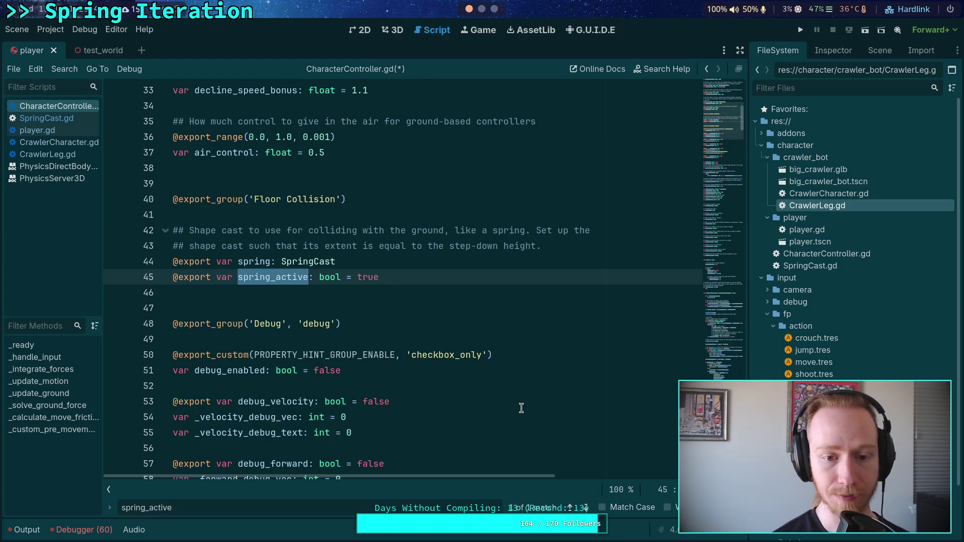
{"action": "scroll", "coordinate": [512, 415], "scroll_direction": "down", "scroll_amount": 20}
{"action": "scroll", "coordinate": [454, 370], "scroll_direction": "down", "scroll_amount": 8}
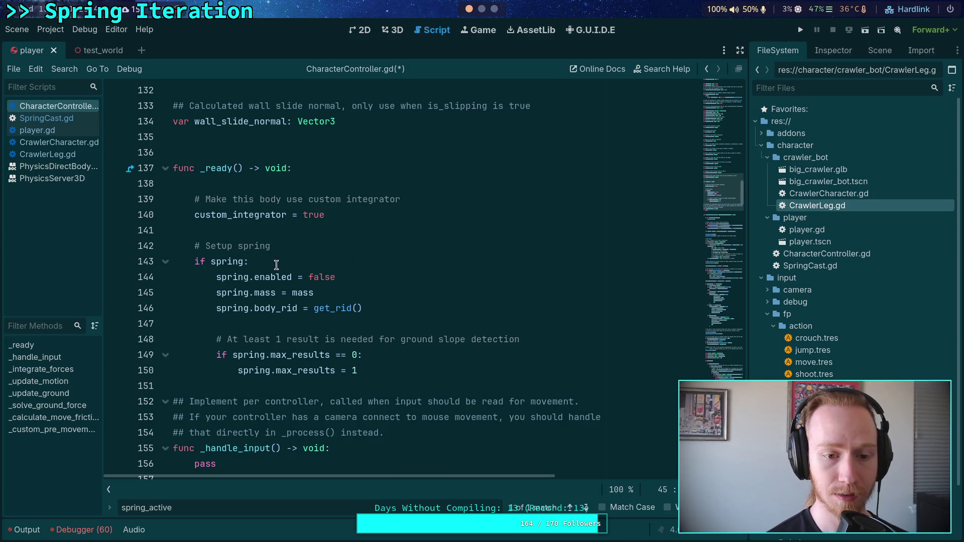
{"action": "left_click", "coordinate": [411, 368]}
{"action": "key", "text": "Return"}
{"action": "type", "text": "else:"}
{"action": "key", "text": "Return"}
{"action": "type", "text": "spring_a"}
{"action": "key", "text": "Return"}
{"action": "type", "text": "= fals"}
{"action": "type", "text": "e"}
{"action": "key", "text": "ctrl+s"}
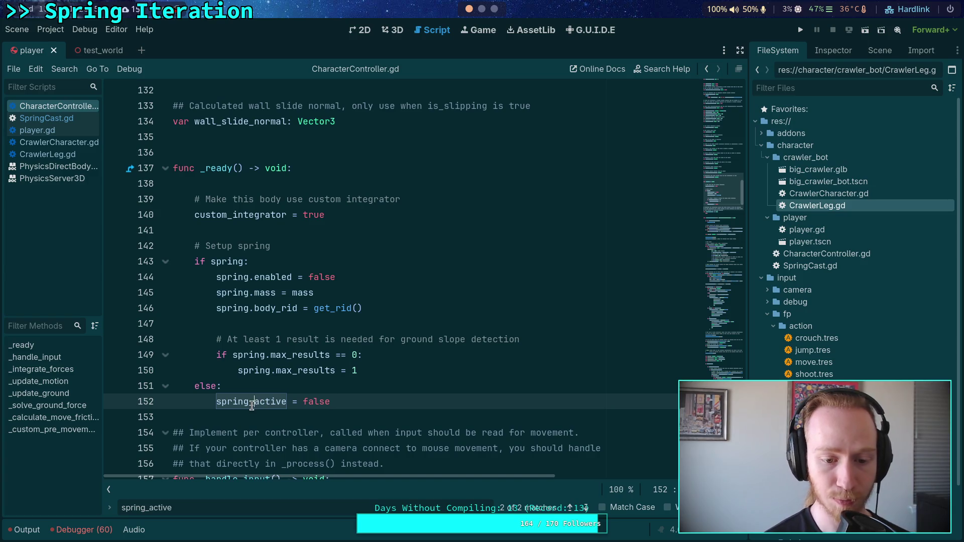
Step: Make it spring_active = true as the first line under 'if spring:' and remove the else line
{"action": "double_click", "coordinate": [314, 401]}
{"action": "type", "text": "true"}
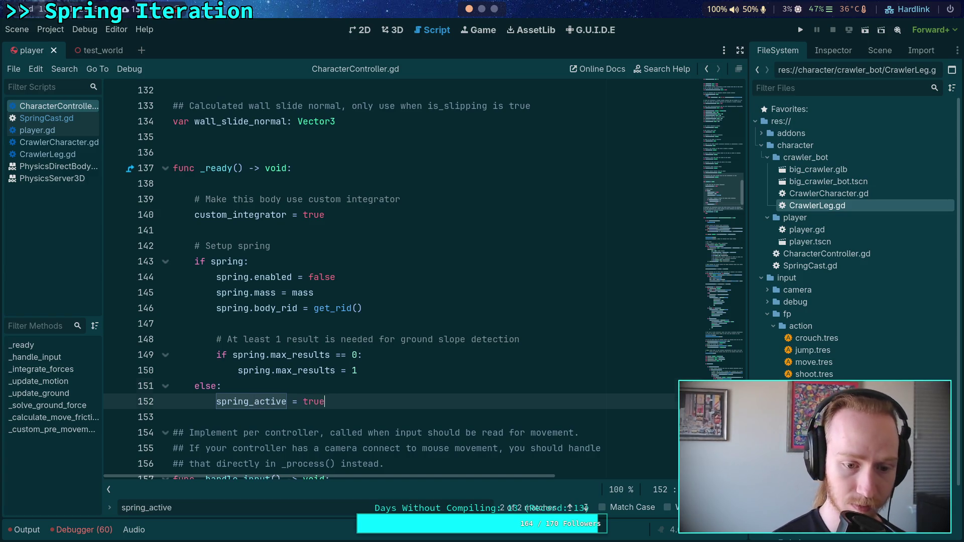
{"action": "key", "text": "alt+Up"}
{"action": "key", "text": "alt+Up"}
{"action": "key", "text": "alt+Up"}
{"action": "left_click_drag", "start_coordinate": [381, 402], "coordinate": [357, 386]}
{"action": "key", "text": "BackSpace"}
{"action": "scroll", "coordinate": [357, 386], "scroll_direction": "up", "scroll_amount": 5}
{"action": "scroll", "coordinate": [396, 372], "scroll_direction": "up", "scroll_amount": 15}
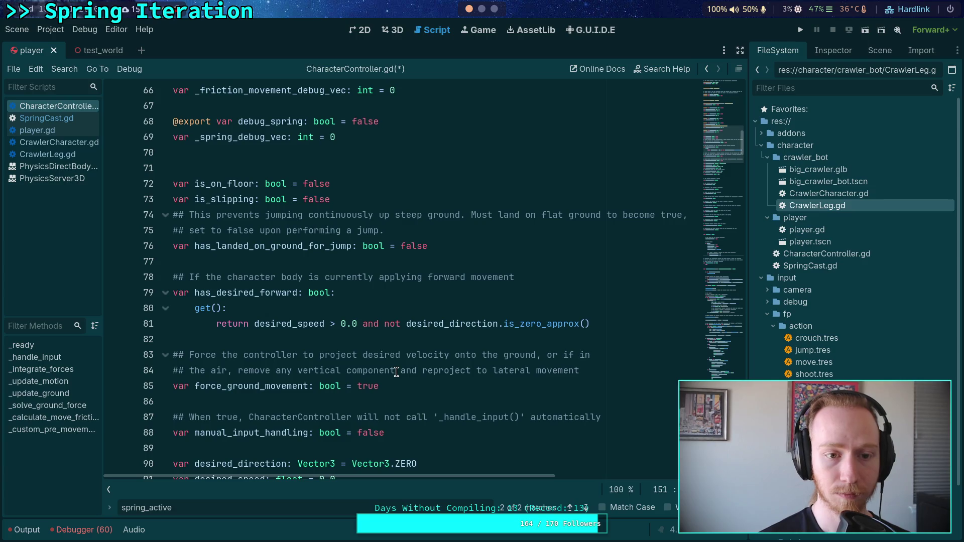
{"action": "scroll", "coordinate": [396, 371], "scroll_direction": "up", "scroll_amount": 5}
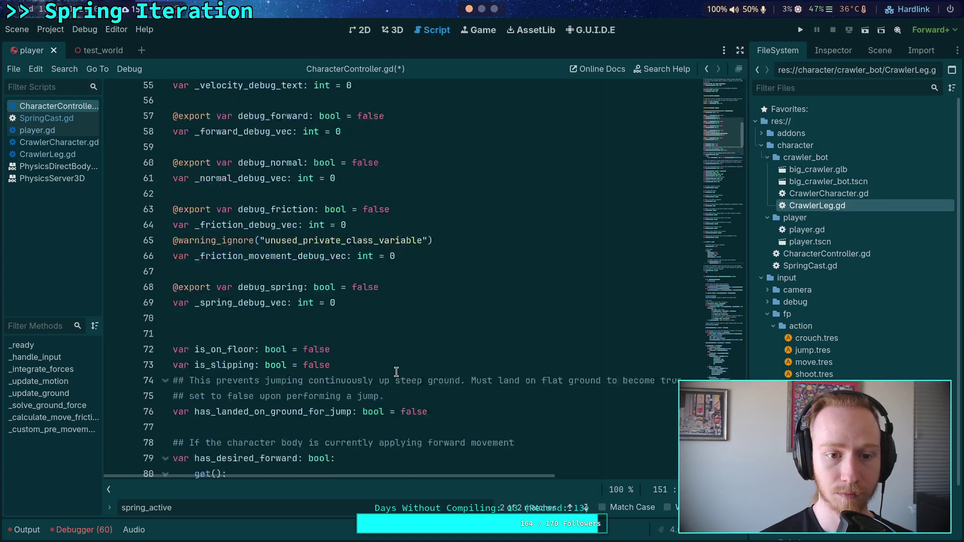
{"action": "scroll", "coordinate": [395, 367], "scroll_direction": "down", "scroll_amount": 14}
{"action": "scroll", "coordinate": [395, 367], "scroll_direction": "down", "scroll_amount": 13}
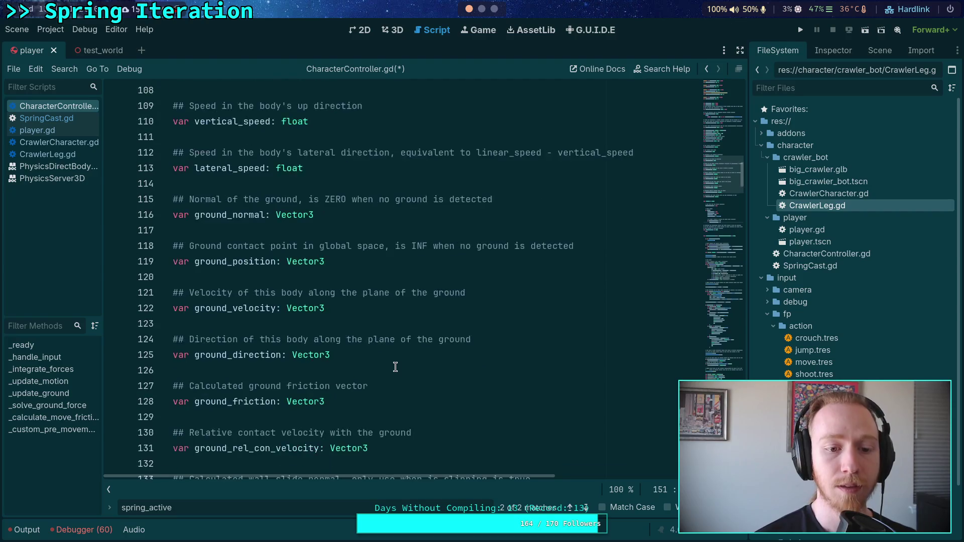
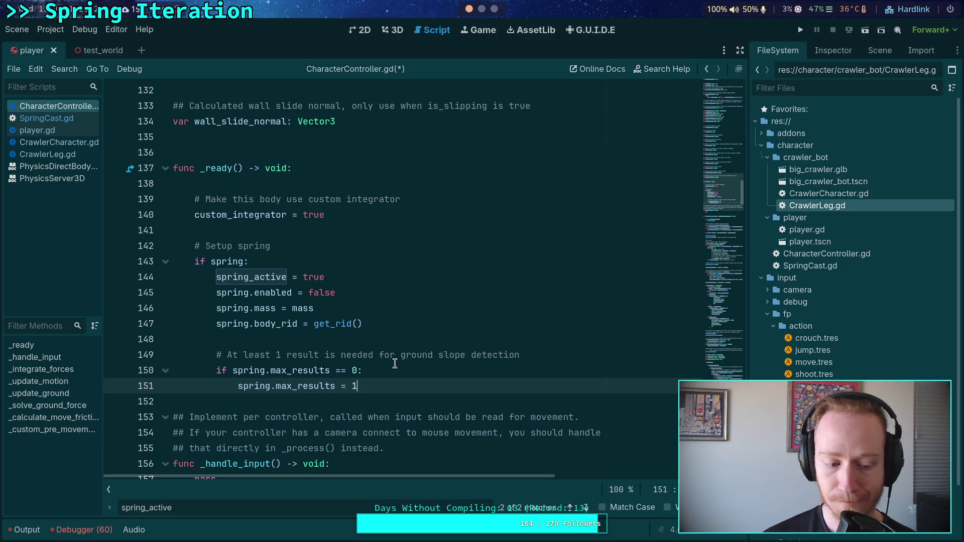
Step: Delete the spring_active = true line in _ready and the trailing 1 on line 150
{"action": "left_click_drag", "start_coordinate": [357, 275], "coordinate": [371, 263]}
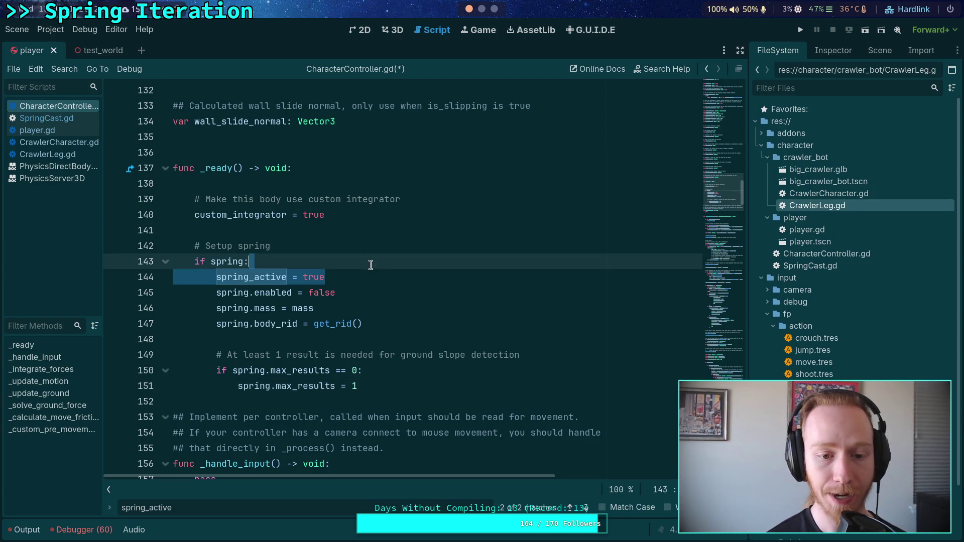
{"action": "key", "text": "BackSpace"}
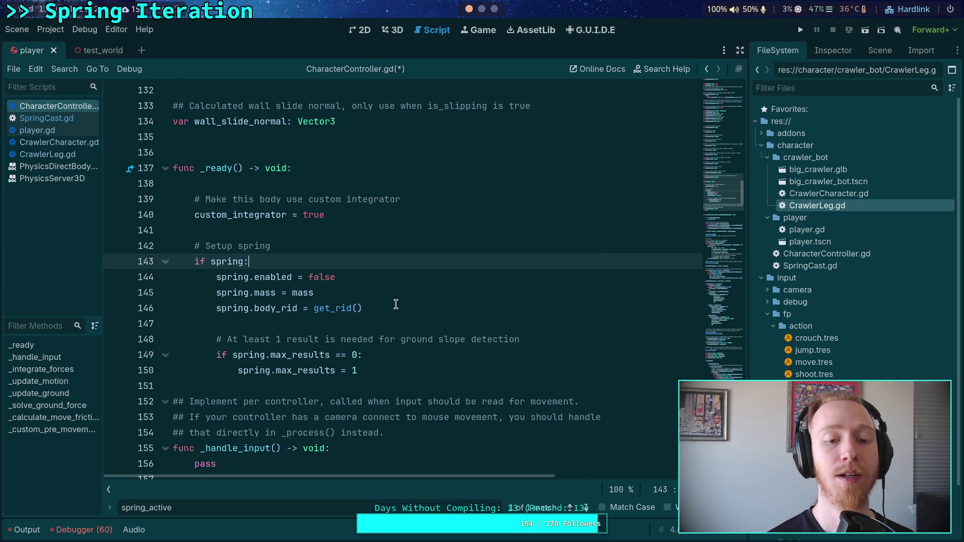
{"action": "left_click", "coordinate": [420, 365]}
{"action": "key", "text": "BackSpace"}
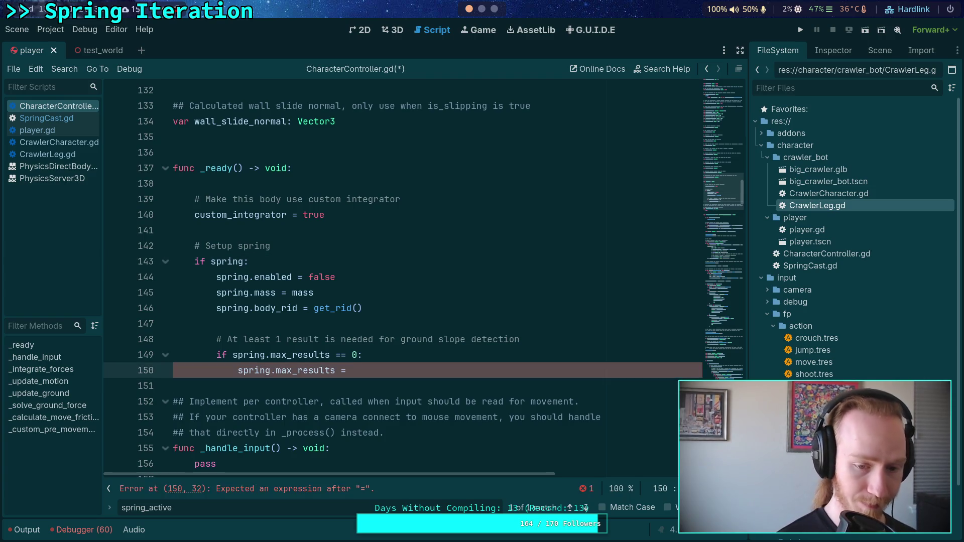
Step: Remove the stray character and empty line, then jump to the spring_active declaration on line 45
{"action": "key", "text": "Return"}
{"action": "key", "text": "BackSpace"}
{"action": "key", "text": "BackSpace"}
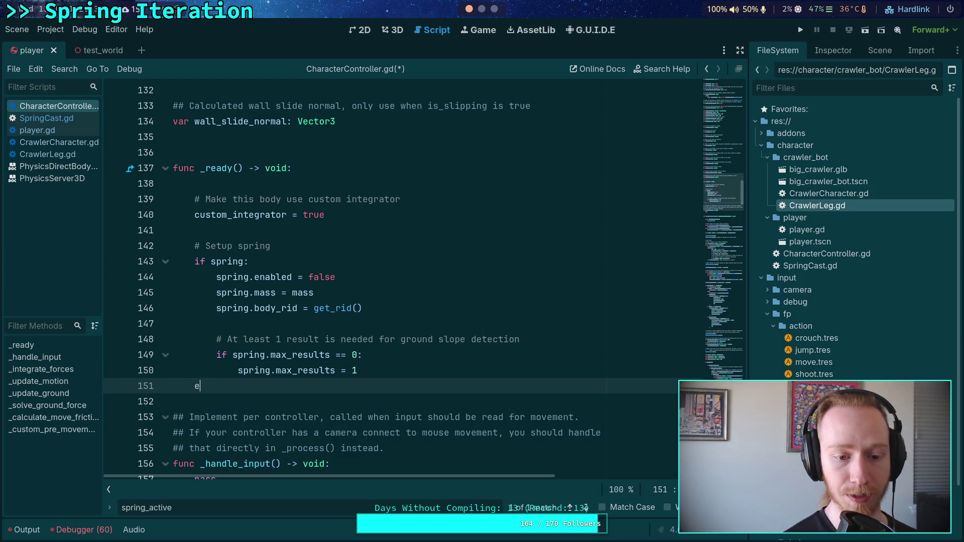
{"action": "key", "text": "BackSpace"}
{"action": "key", "text": "BackSpace"}
{"action": "key", "text": "BackSpace"}
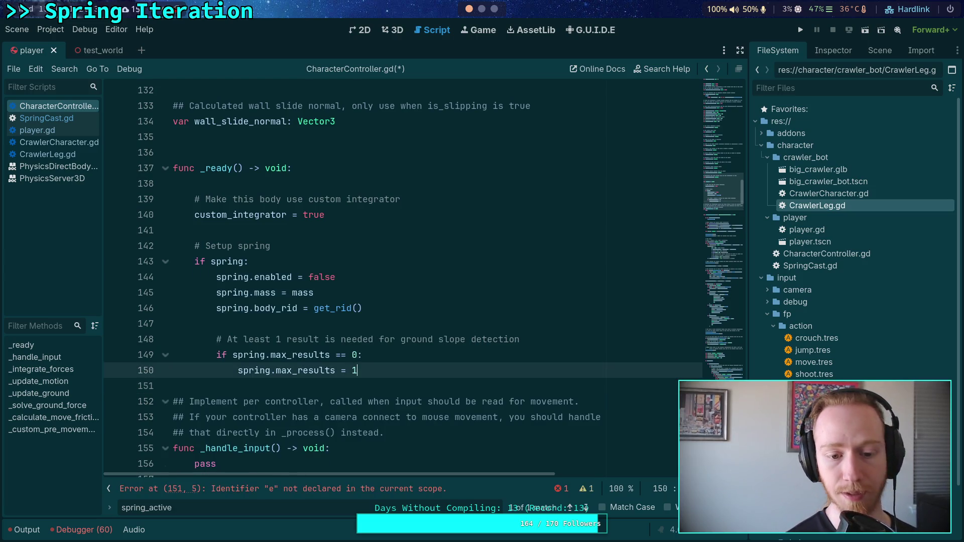
{"action": "left_click", "coordinate": [570, 508]}
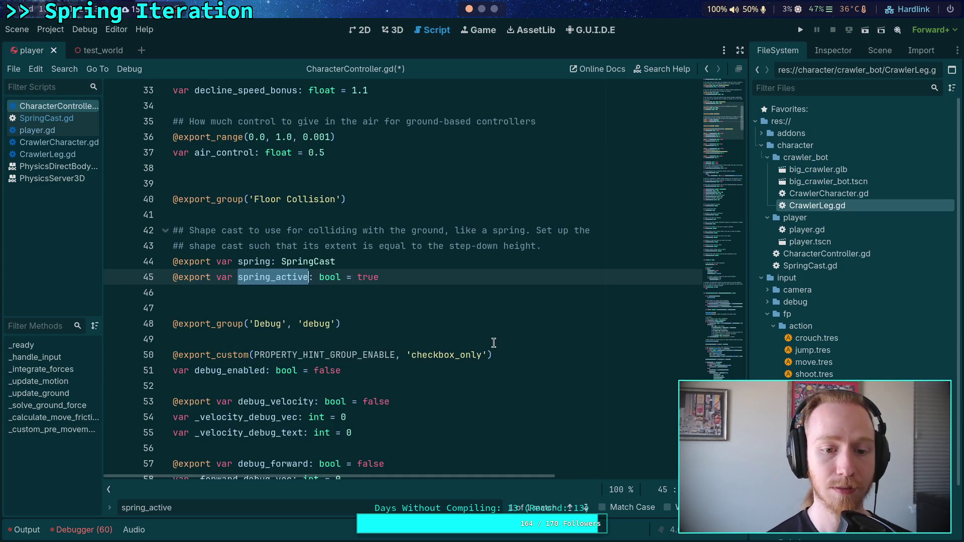
Step: Search for 'spring' and step through its matches to the debug-drawing check on line 207
{"action": "key", "text": "BackSpace"}
{"action": "key", "text": "BackSpace"}
{"action": "key", "text": "BackSpace"}
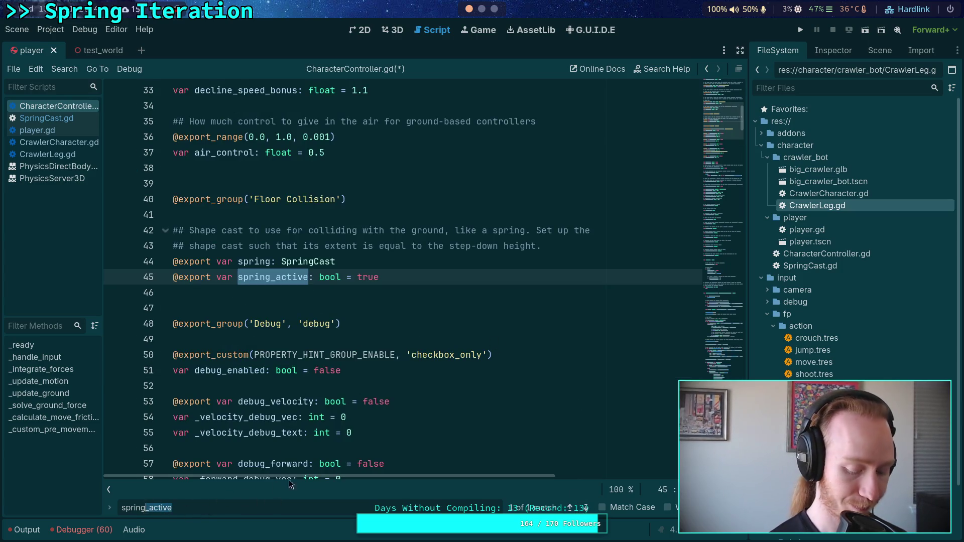
{"action": "left_click", "coordinate": [586, 509]}
{"action": "left_click", "coordinate": [586, 509]}
{"action": "left_click", "coordinate": [586, 508]}
{"action": "left_click", "coordinate": [586, 509]}
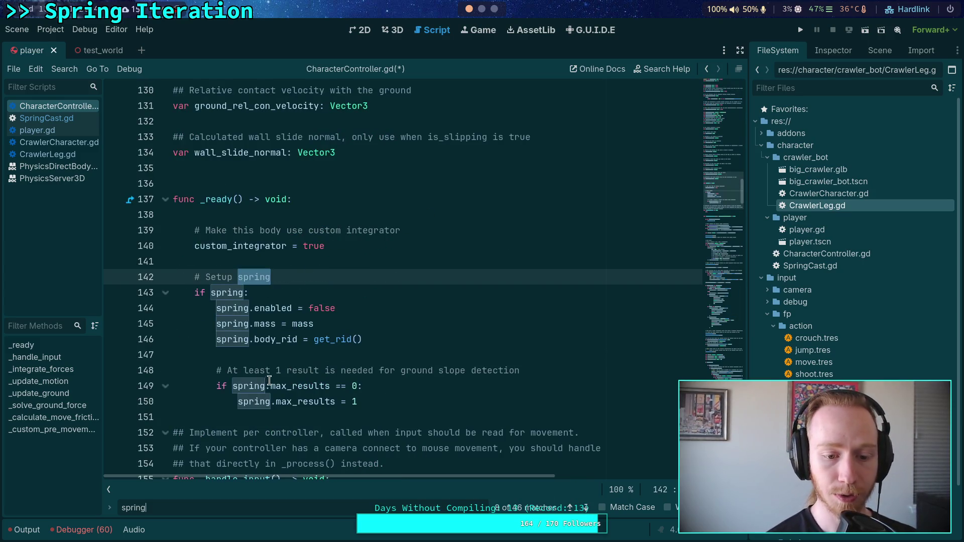
{"action": "scroll", "coordinate": [271, 386], "scroll_direction": "down", "scroll_amount": 1}
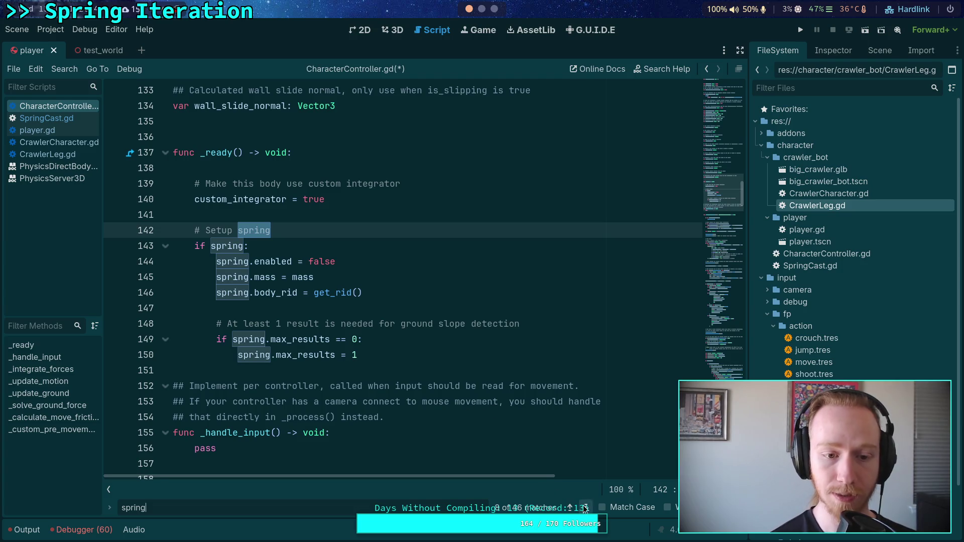
{"action": "left_click", "coordinate": [583, 507]}
{"action": "left_click", "coordinate": [583, 507]}
{"action": "left_click", "coordinate": [583, 507]}
{"action": "left_click", "coordinate": [583, 507]}
{"action": "left_click", "coordinate": [583, 507]}
{"action": "left_click", "coordinate": [584, 506]}
{"action": "left_click", "coordinate": [584, 507]}
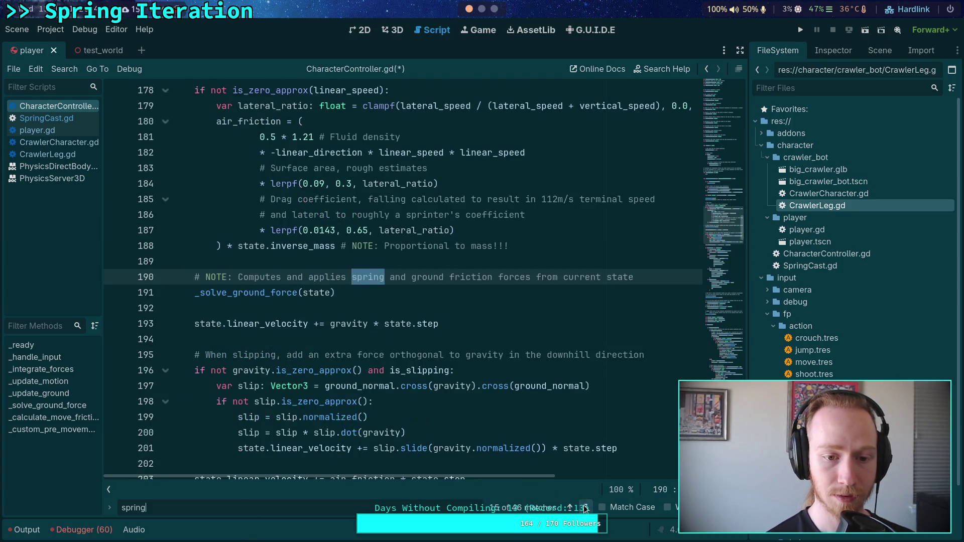
{"action": "left_click", "coordinate": [584, 507]}
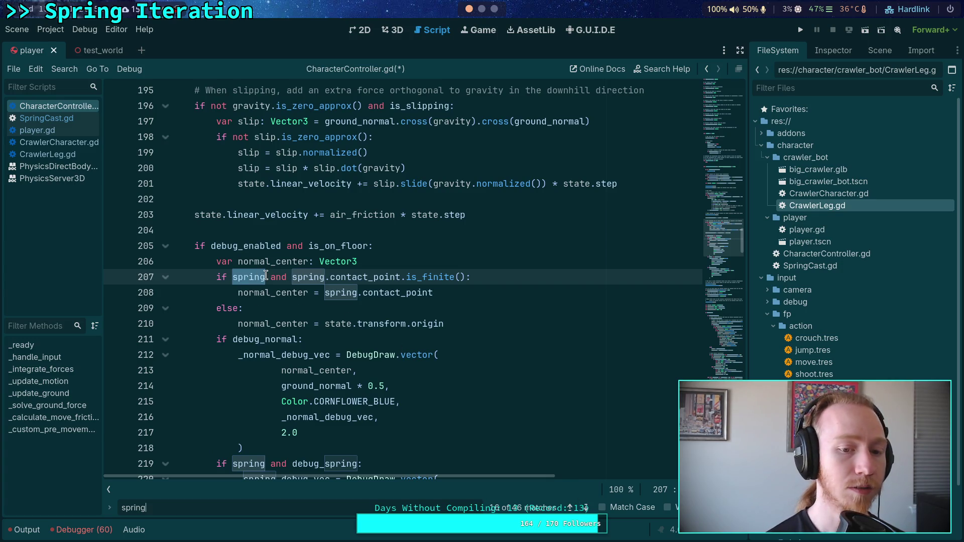
{"action": "left_click", "coordinate": [232, 278]}
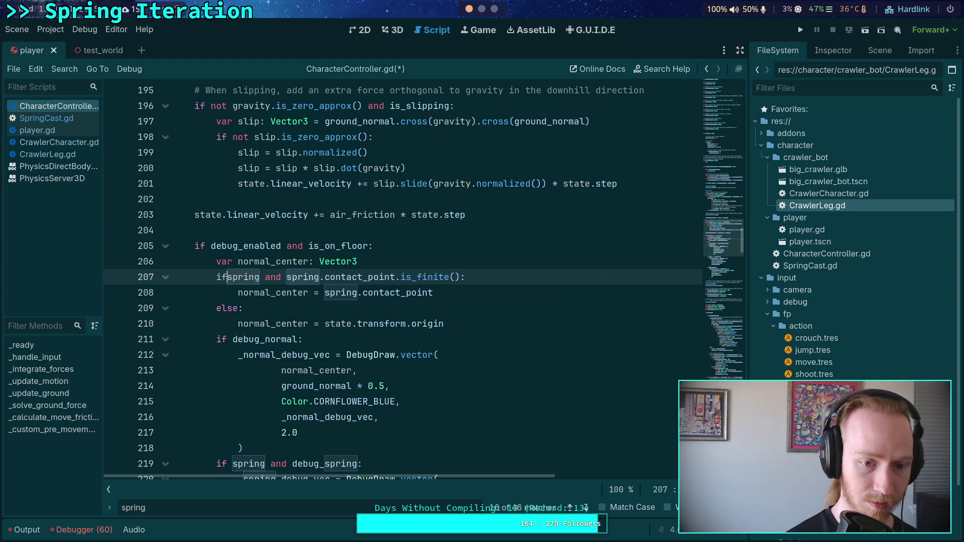
Step: Prefix the if conditions on lines 207 and 219 with 'spring_active and'
{"action": "type", "text": "spring_"}
{"action": "type", "text": "active and"}
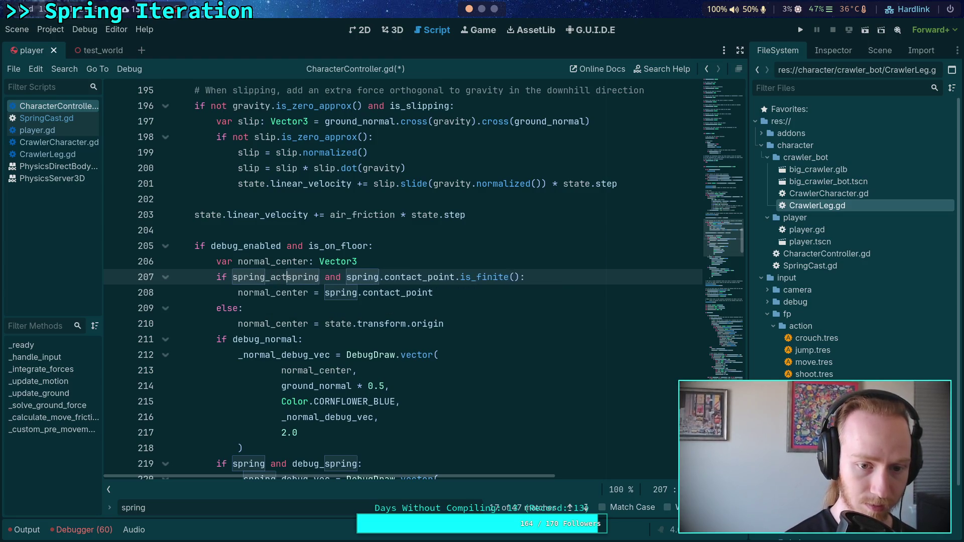
{"action": "scroll", "coordinate": [259, 369], "scroll_direction": "down", "scroll_amount": 3}
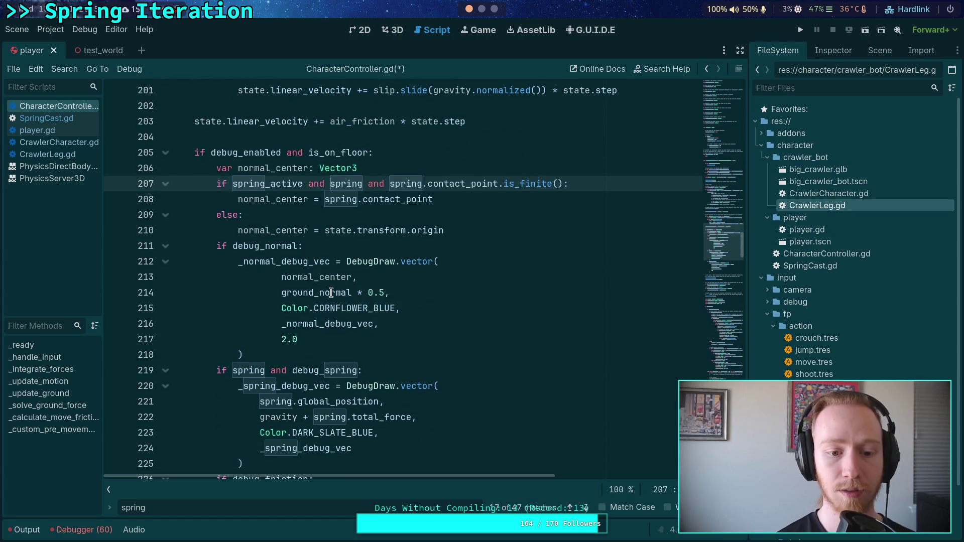
{"action": "left_click", "coordinate": [231, 322]}
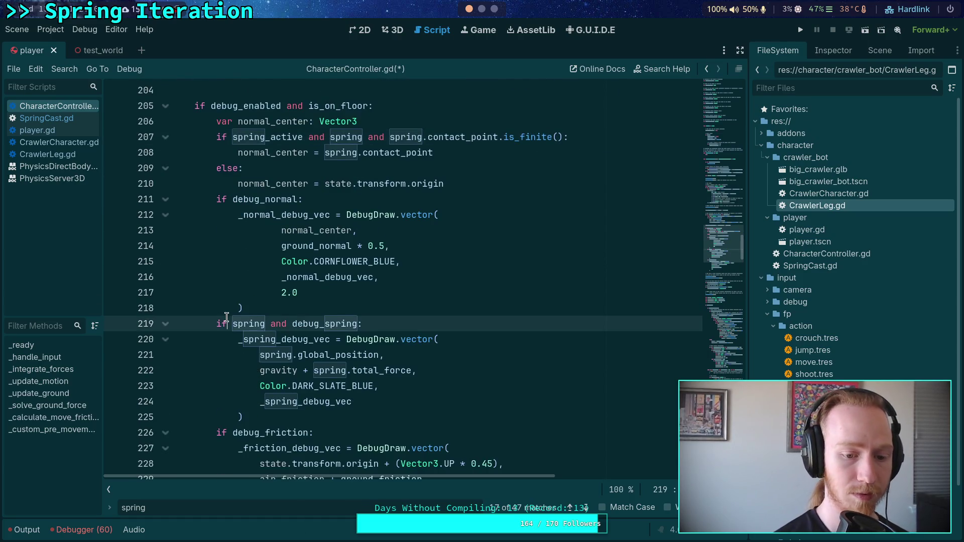
{"action": "type", "text": "spring_"}
{"action": "type", "text": "active and"}
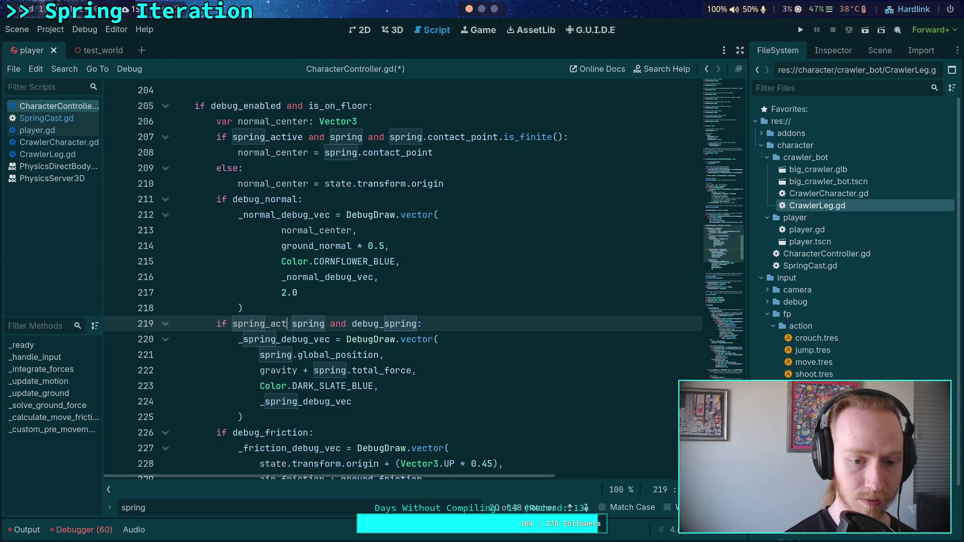
{"action": "left_click", "coordinate": [449, 298]}
{"action": "left_click", "coordinate": [474, 327]}
Step: Make the ground check on line 423 read 'if spring and spring_active:'
{"action": "left_click", "coordinate": [586, 509]}
{"action": "left_click", "coordinate": [585, 509]}
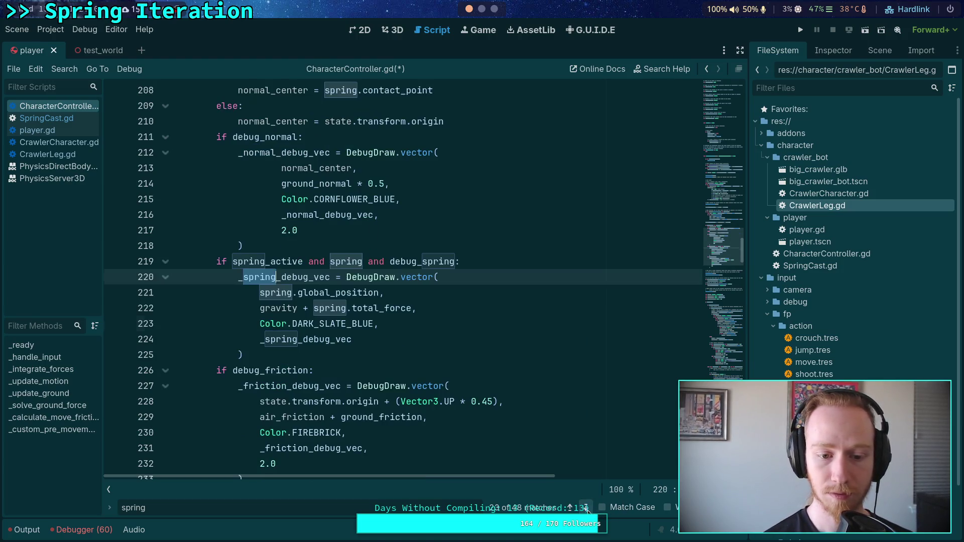
{"action": "left_click", "coordinate": [585, 508]}
{"action": "left_click", "coordinate": [585, 508]}
{"action": "left_click", "coordinate": [585, 508]}
{"action": "left_click", "coordinate": [585, 508]}
{"action": "left_click", "coordinate": [586, 509]}
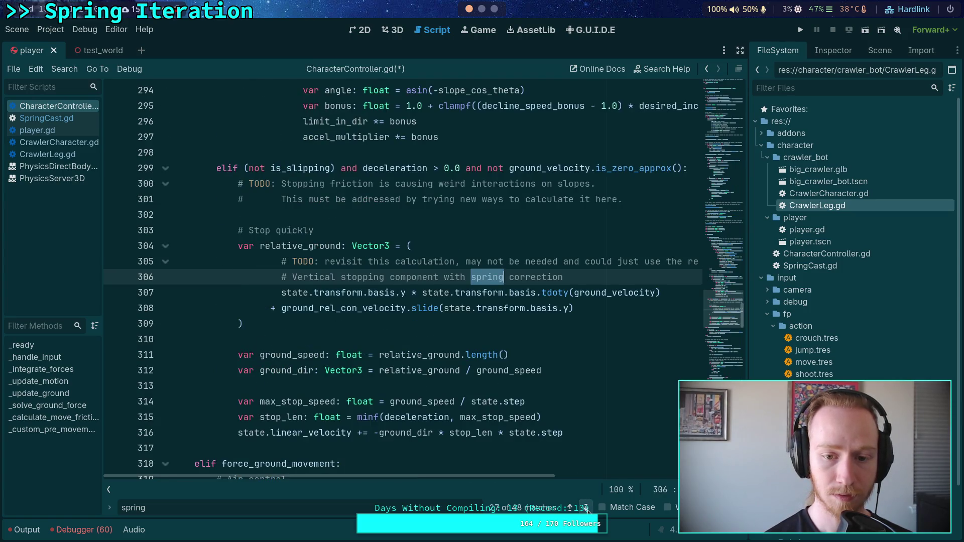
{"action": "left_click", "coordinate": [585, 509]}
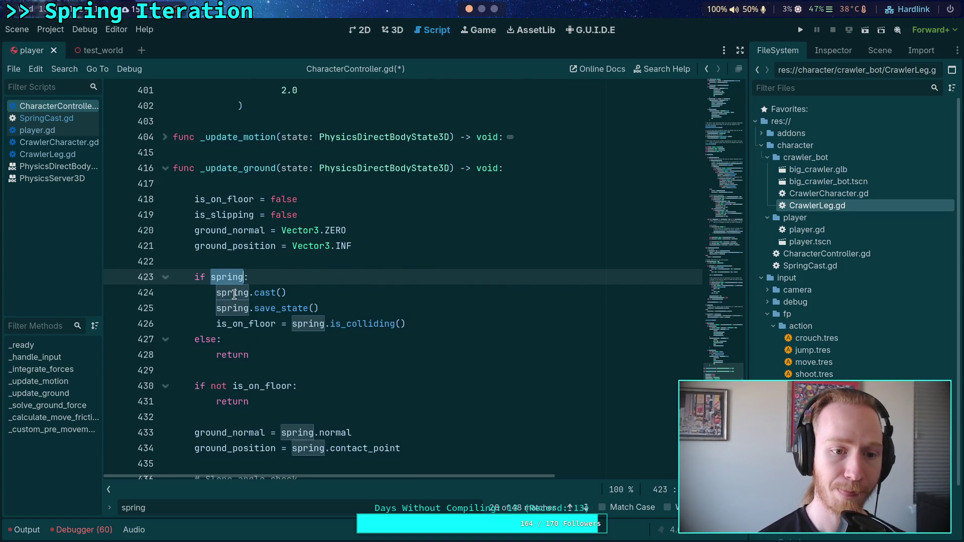
{"action": "scroll", "coordinate": [234, 295], "scroll_direction": "down", "scroll_amount": 5}
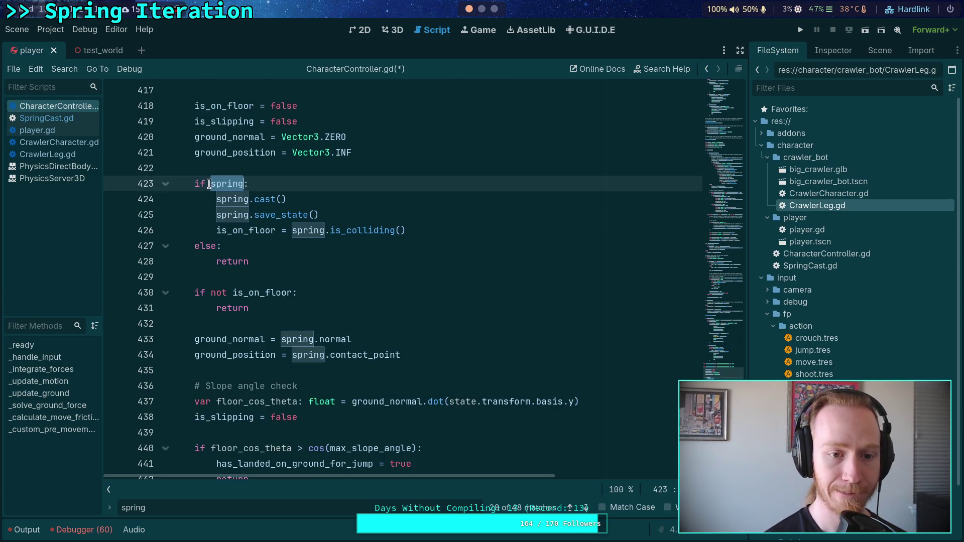
{"action": "left_click", "coordinate": [210, 184]}
{"action": "type", "text": "and spring_aci"}
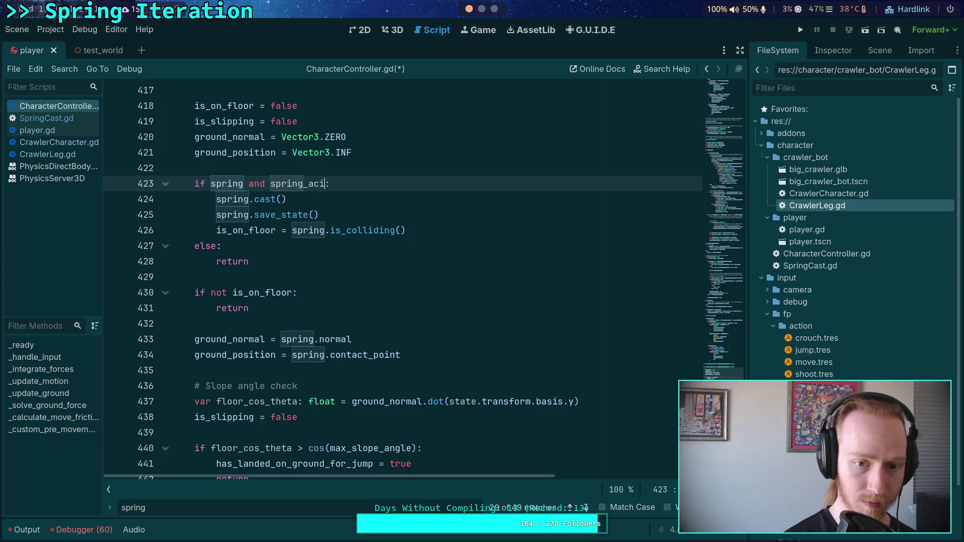
{"action": "key", "text": "Return"}
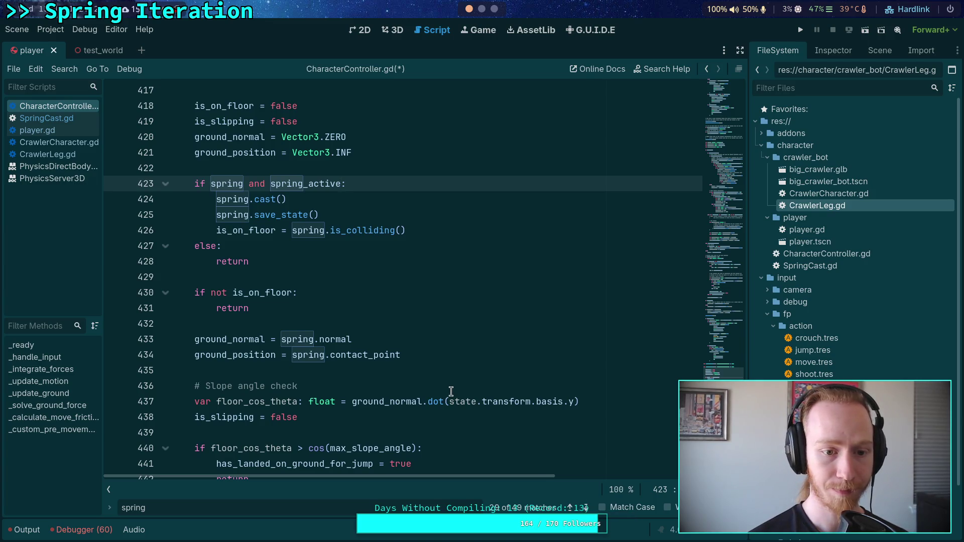
{"action": "scroll", "coordinate": [451, 391], "scroll_direction": "up", "scroll_amount": 2}
{"action": "scroll", "coordinate": [450, 390], "scroll_direction": "down", "scroll_amount": 1}
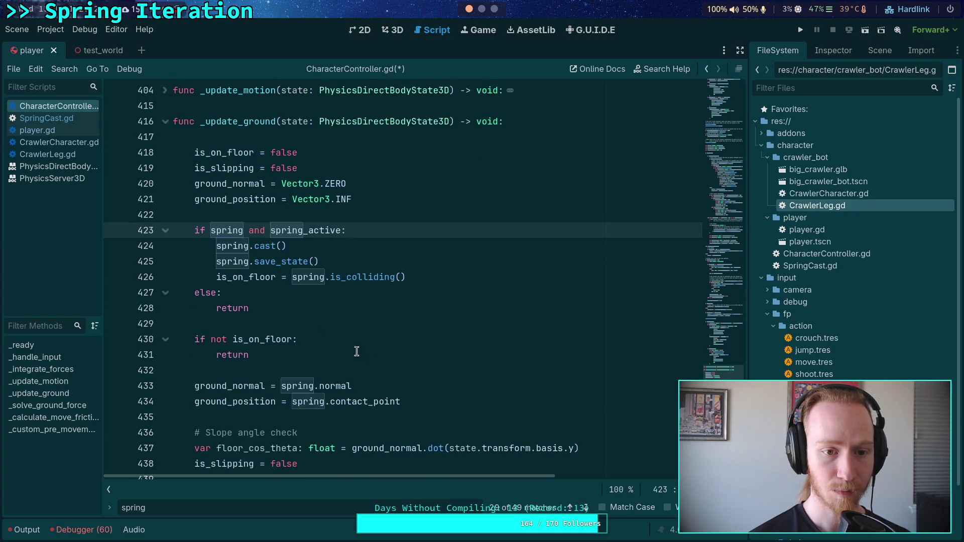
Step: Step through the next dozen 'spring' matches in CharacterController.gd
{"action": "left_click", "coordinate": [585, 507]}
{"action": "left_click", "coordinate": [585, 506]}
{"action": "left_click", "coordinate": [585, 507]}
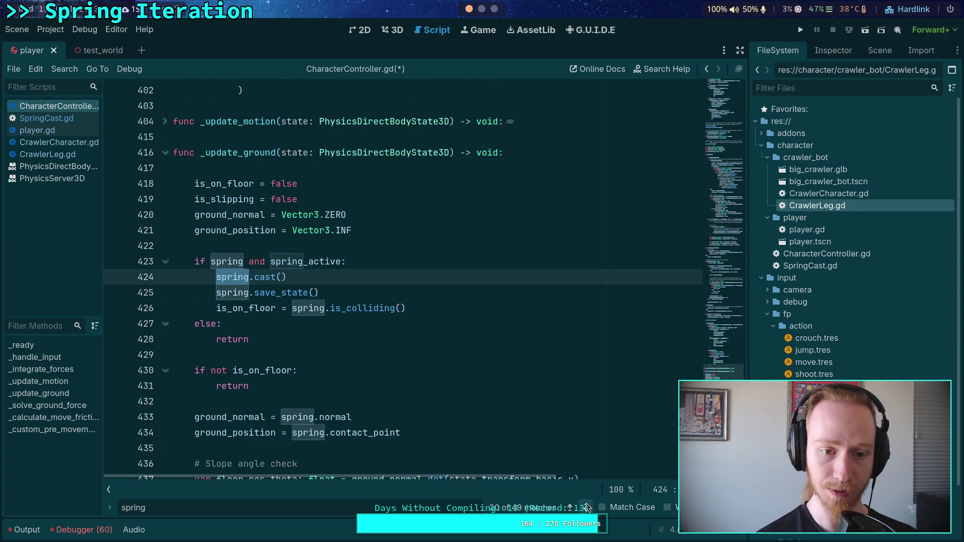
{"action": "left_click", "coordinate": [585, 506]}
{"action": "left_click", "coordinate": [585, 507]}
{"action": "left_click", "coordinate": [585, 507]}
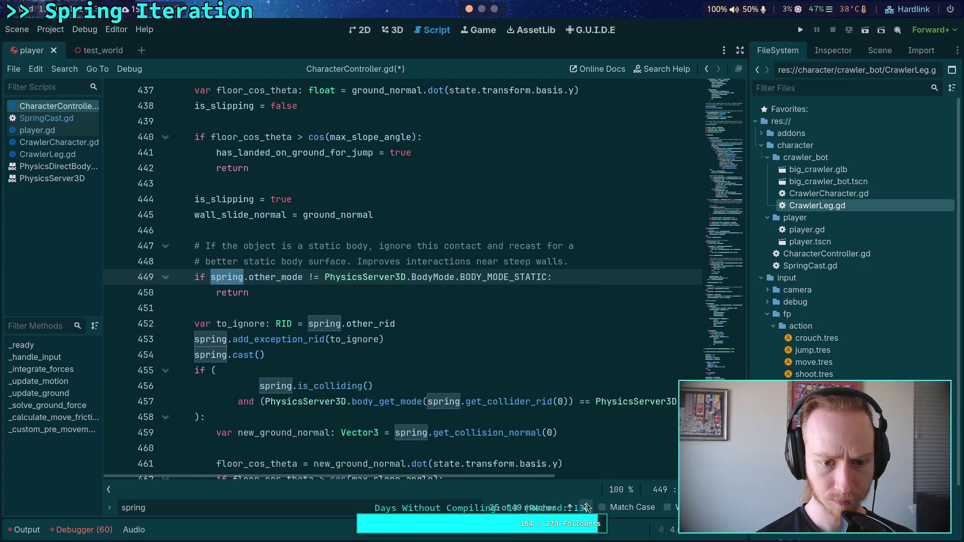
{"action": "scroll", "coordinate": [520, 430], "scroll_direction": "up", "scroll_amount": 6}
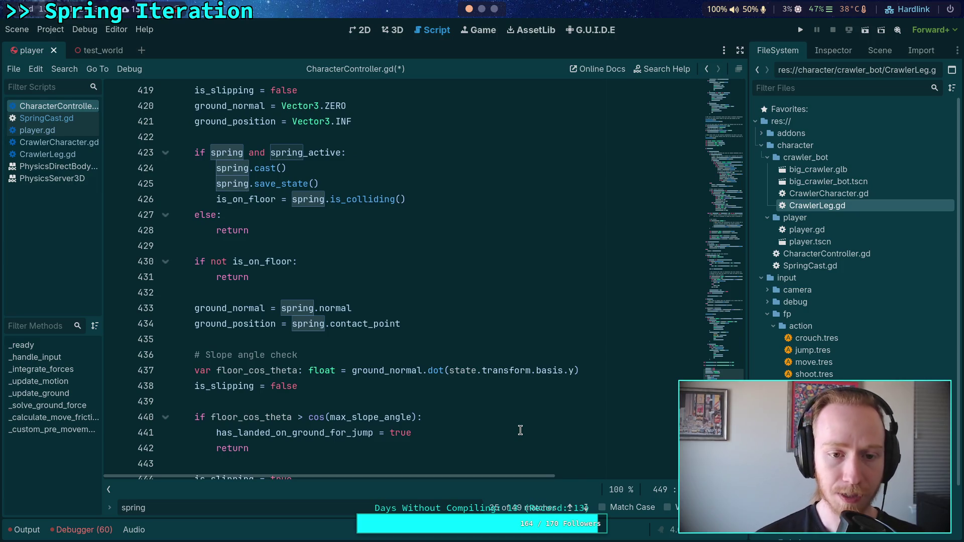
{"action": "scroll", "coordinate": [520, 430], "scroll_direction": "down", "scroll_amount": 8}
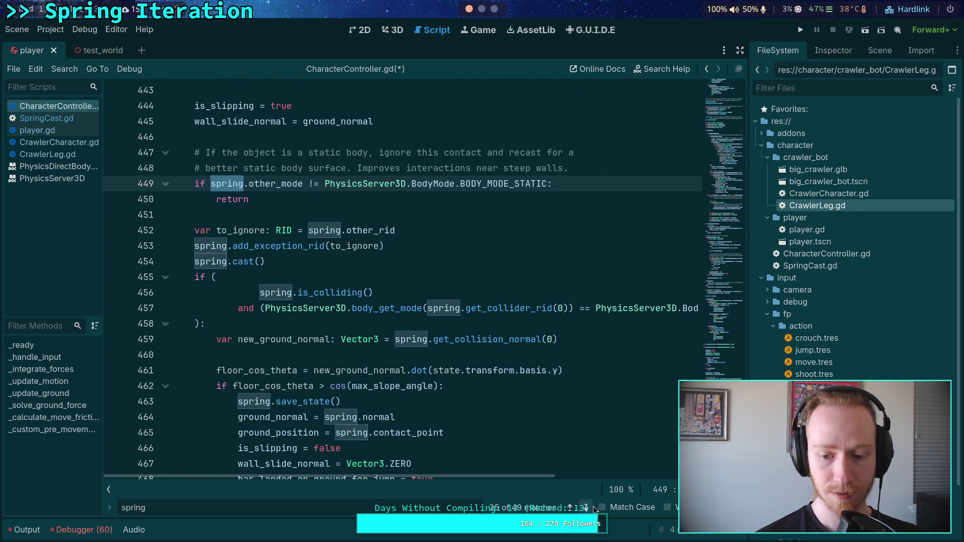
{"action": "left_click", "coordinate": [585, 507]}
{"action": "left_click", "coordinate": [586, 507]}
{"action": "left_click", "coordinate": [585, 507]}
{"action": "left_click", "coordinate": [585, 507]}
{"action": "left_click", "coordinate": [586, 507]}
{"action": "left_click", "coordinate": [585, 507]}
{"action": "left_click", "coordinate": [585, 507]}
{"action": "left_click", "coordinate": [585, 506]}
{"action": "left_click", "coordinate": [585, 507]}
{"action": "left_click", "coordinate": [585, 507]}
{"action": "left_click", "coordinate": [585, 506]}
{"action": "left_click", "coordinate": [585, 507]}
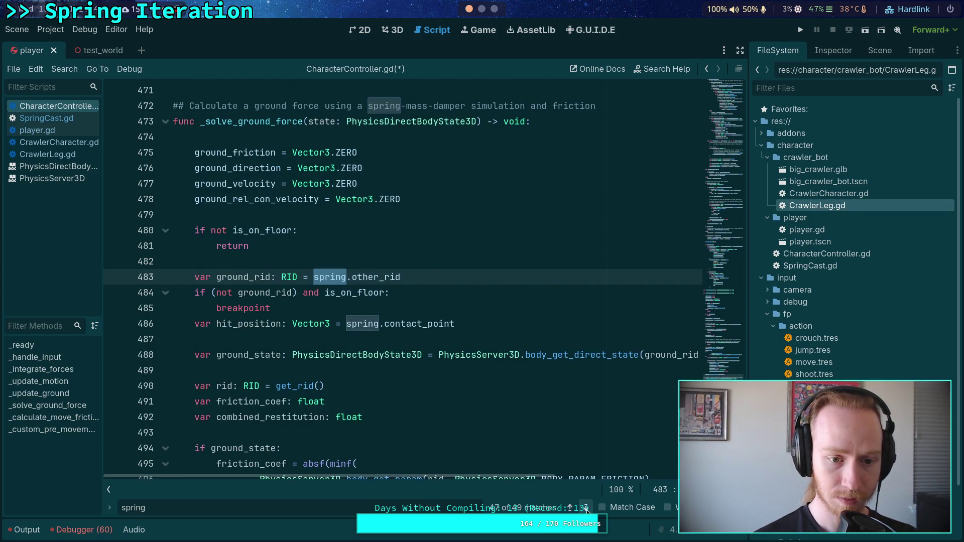
Step: Inspect is_on_floor on line 480 and the solve_forces call, leaving the code unchanged
{"action": "double_click", "coordinate": [262, 230]}
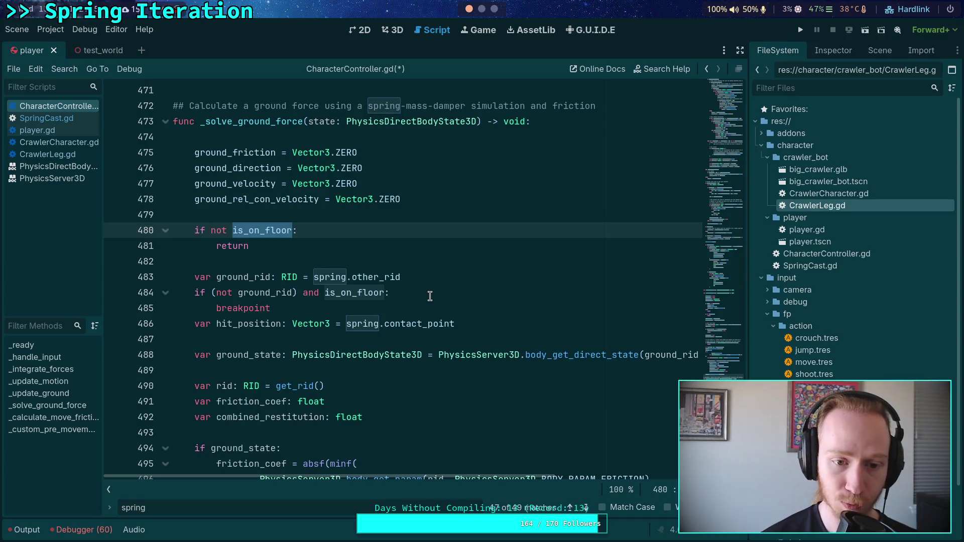
{"action": "left_click", "coordinate": [586, 508]}
{"action": "left_click", "coordinate": [586, 508]}
{"action": "left_click", "coordinate": [586, 507]}
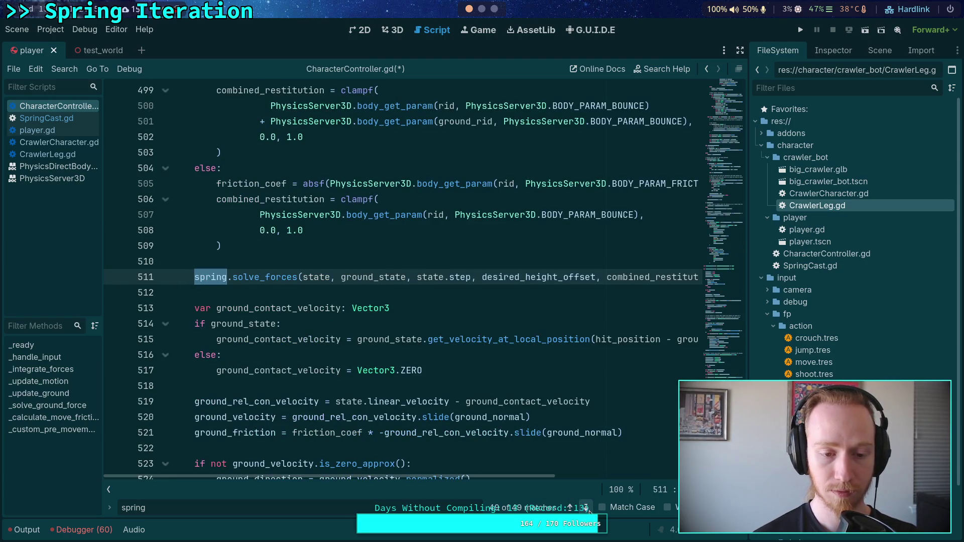
{"action": "scroll", "coordinate": [396, 402], "scroll_direction": "up", "scroll_amount": 1}
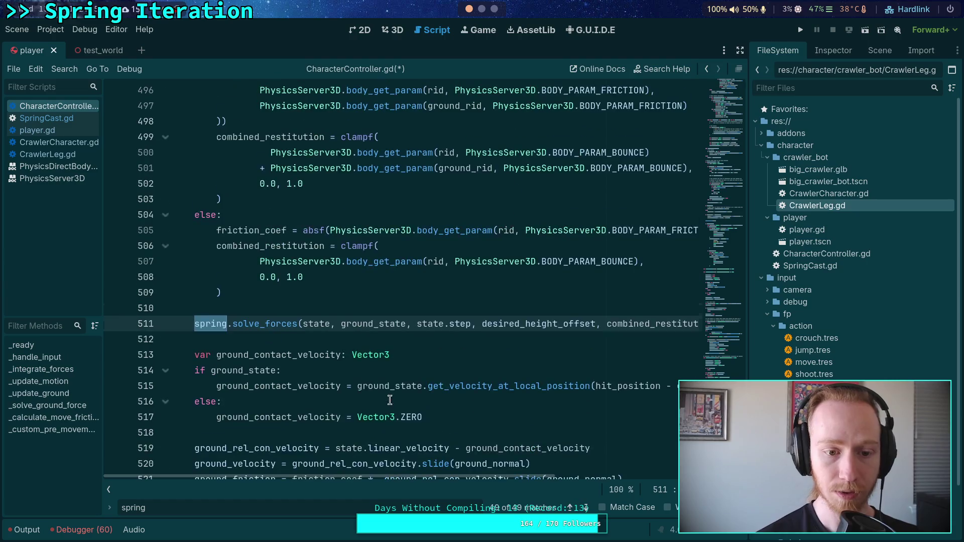
{"action": "left_click", "coordinate": [279, 308]}
{"action": "key", "text": "Return"}
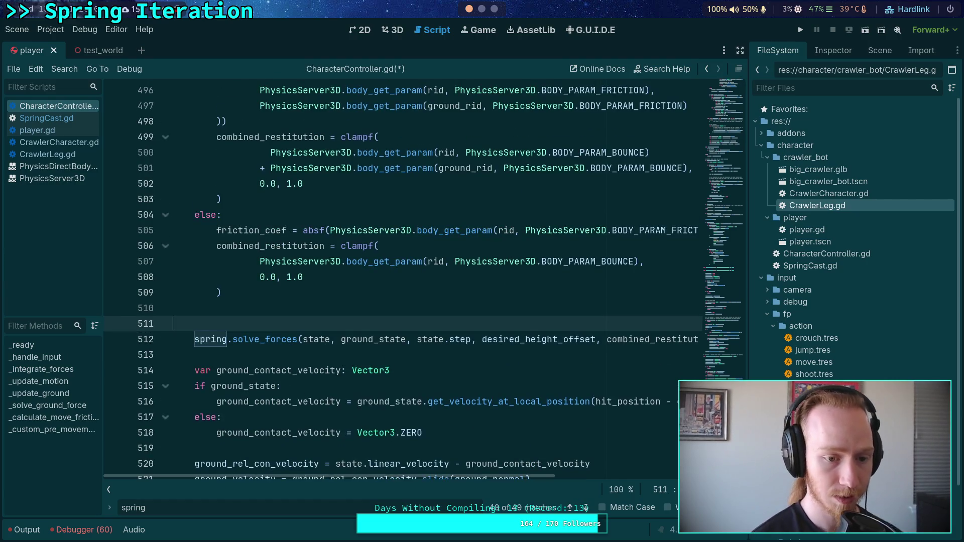
{"action": "scroll", "coordinate": [289, 328], "scroll_direction": "up", "scroll_amount": 10}
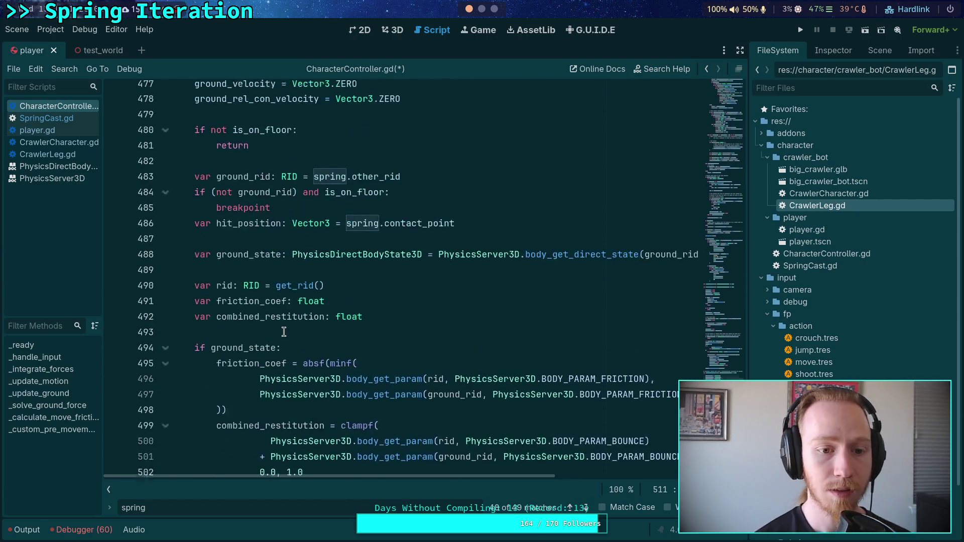
{"action": "scroll", "coordinate": [288, 329], "scroll_direction": "down", "scroll_amount": 3}
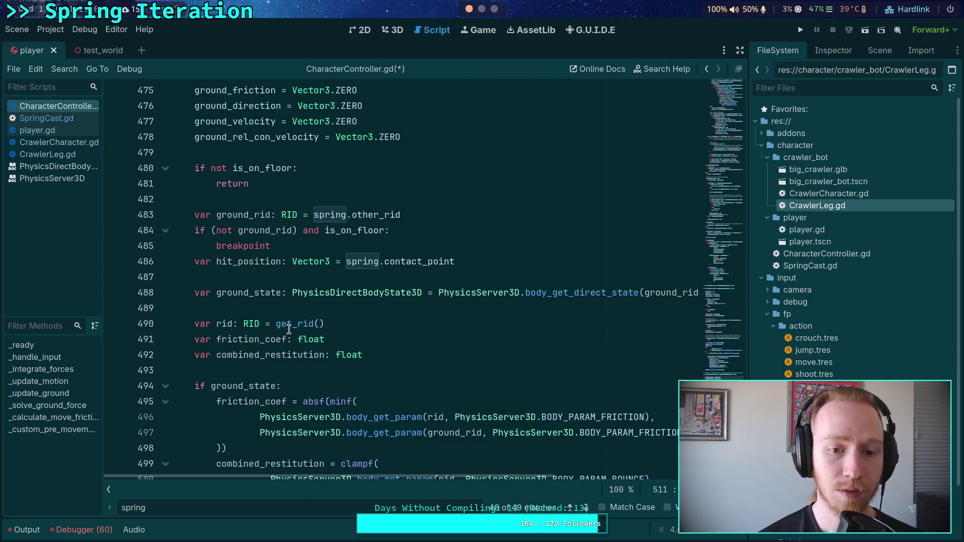
{"action": "scroll", "coordinate": [289, 329], "scroll_direction": "down", "scroll_amount": 6}
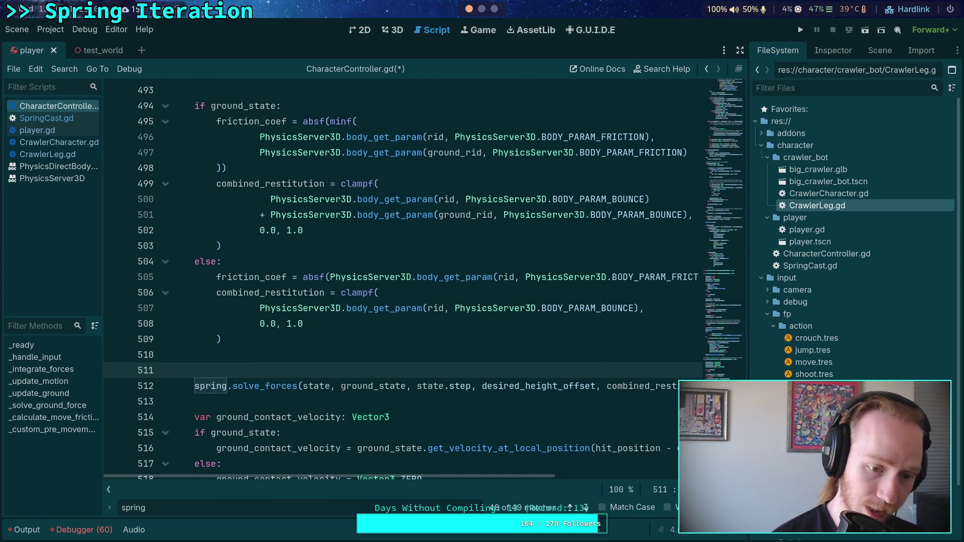
{"action": "key", "text": "BackSpace"}
Step: Continue through the spring matches past the line 44 declaration to the spring setup in _ready
{"action": "left_click", "coordinate": [585, 505]}
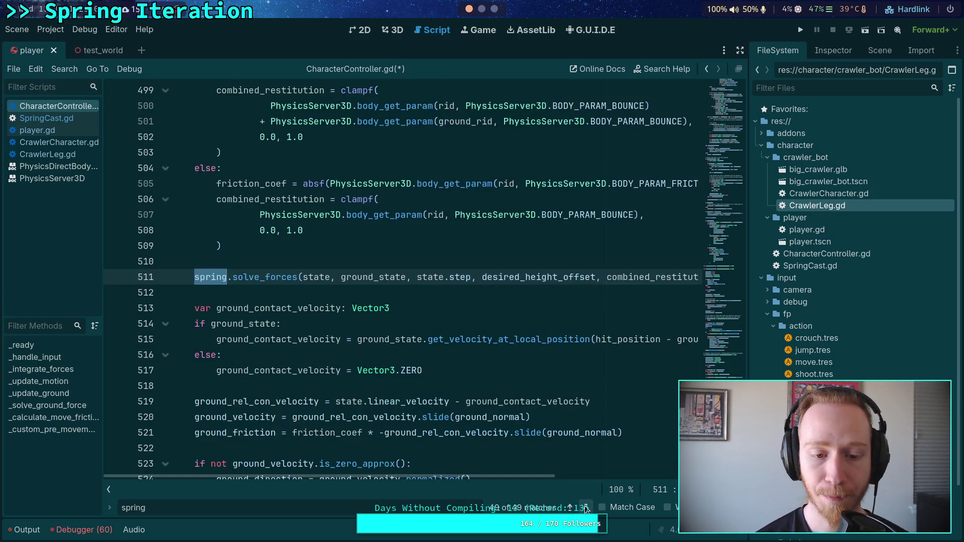
{"action": "left_click", "coordinate": [584, 505]}
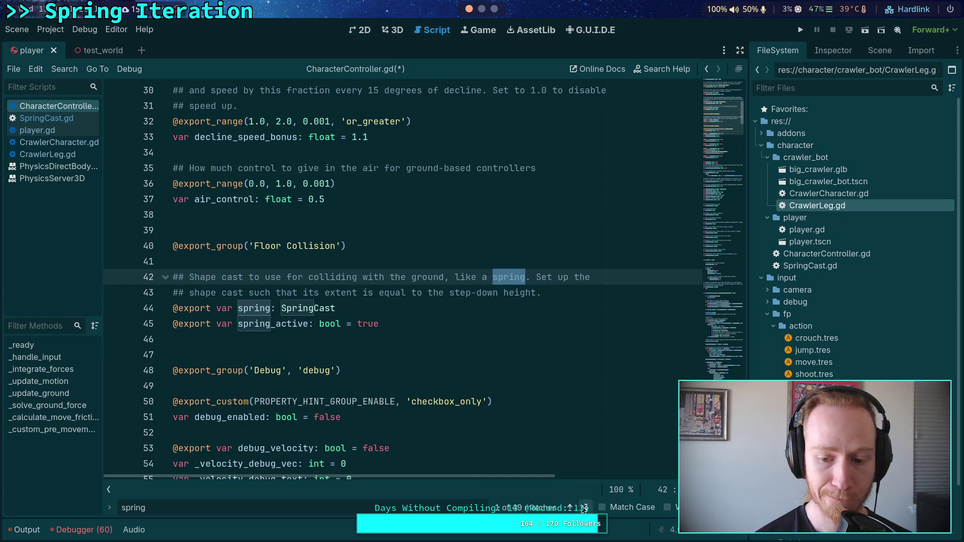
{"action": "left_click", "coordinate": [585, 505]}
{"action": "left_click", "coordinate": [584, 507]}
{"action": "left_click", "coordinate": [584, 507]}
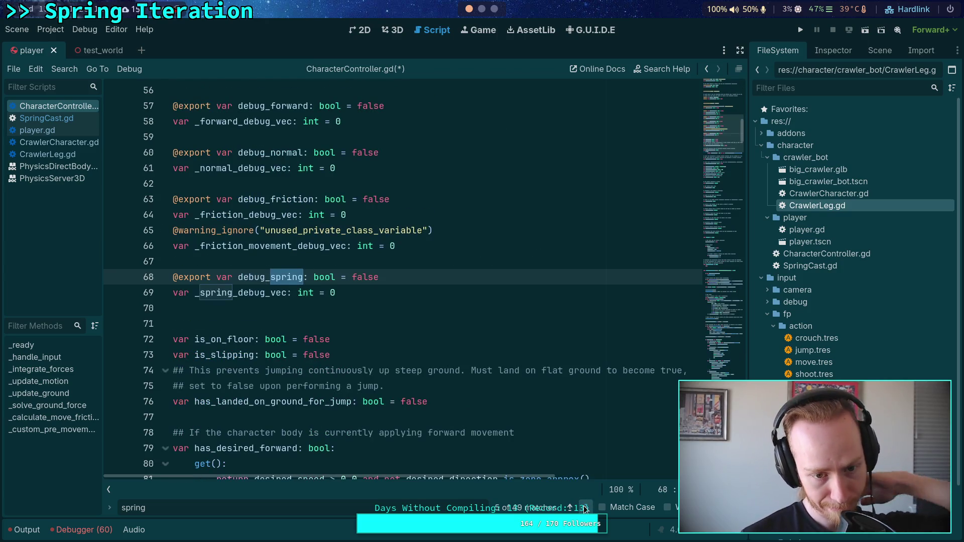
{"action": "left_click", "coordinate": [584, 507]}
{"action": "left_click", "coordinate": [584, 507]}
{"action": "left_click", "coordinate": [584, 507]}
{"action": "left_click", "coordinate": [584, 507]}
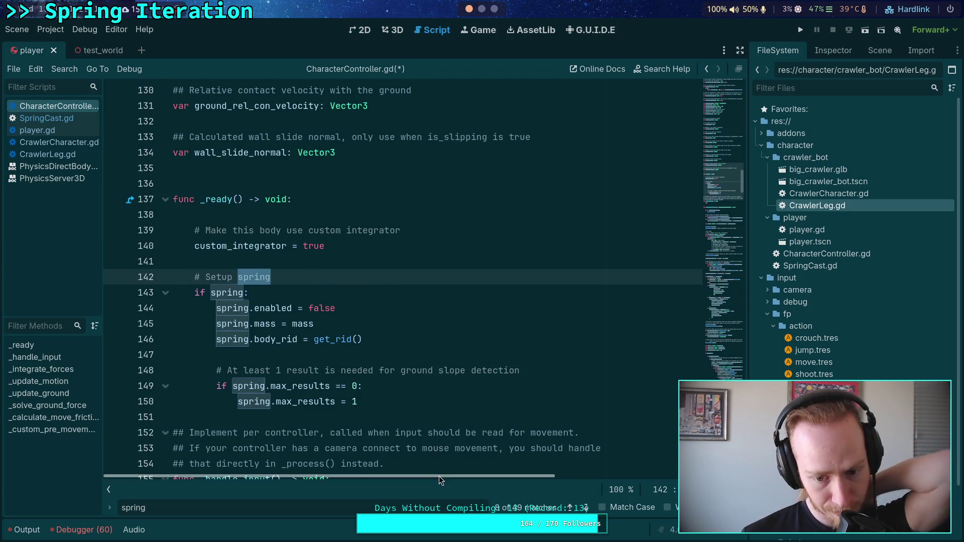
{"action": "left_click", "coordinate": [55, 130]}
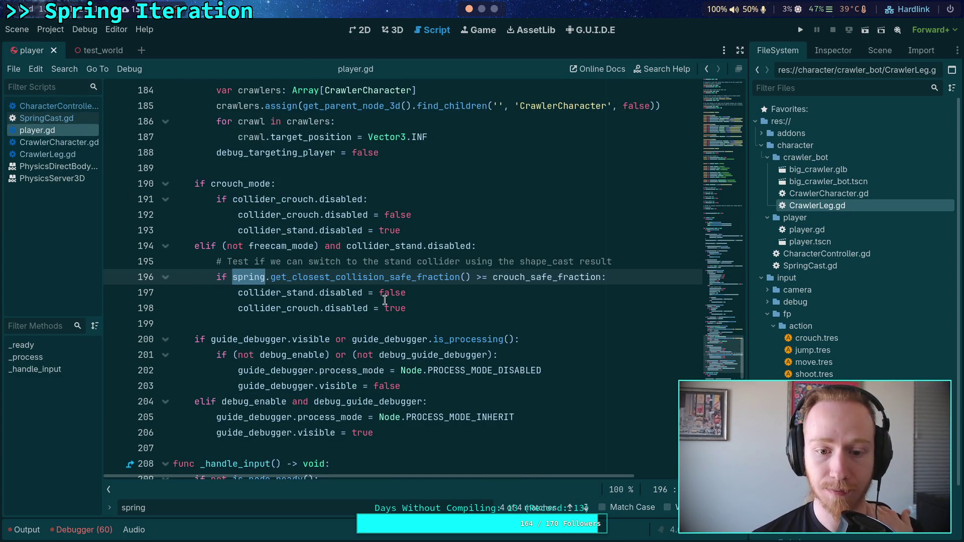
Step: Jump through player.gd's 'spring' matches on lines 24 and 196, ending at line 202
{"action": "scroll", "coordinate": [385, 307], "scroll_direction": "up", "scroll_amount": 1}
{"action": "scroll", "coordinate": [385, 308], "scroll_direction": "up", "scroll_amount": 1}
{"action": "scroll", "coordinate": [385, 308], "scroll_direction": "up", "scroll_amount": 20}
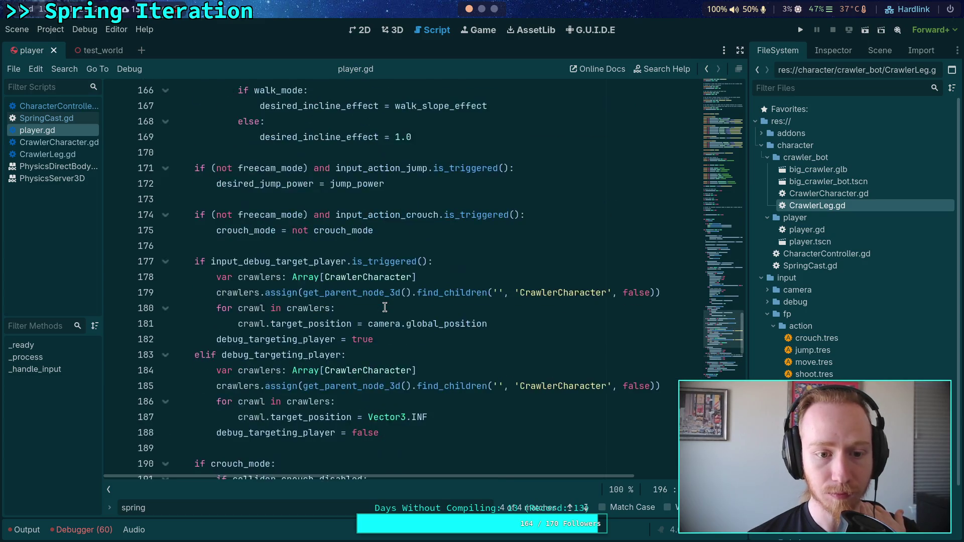
{"action": "scroll", "coordinate": [385, 307], "scroll_direction": "up", "scroll_amount": 15}
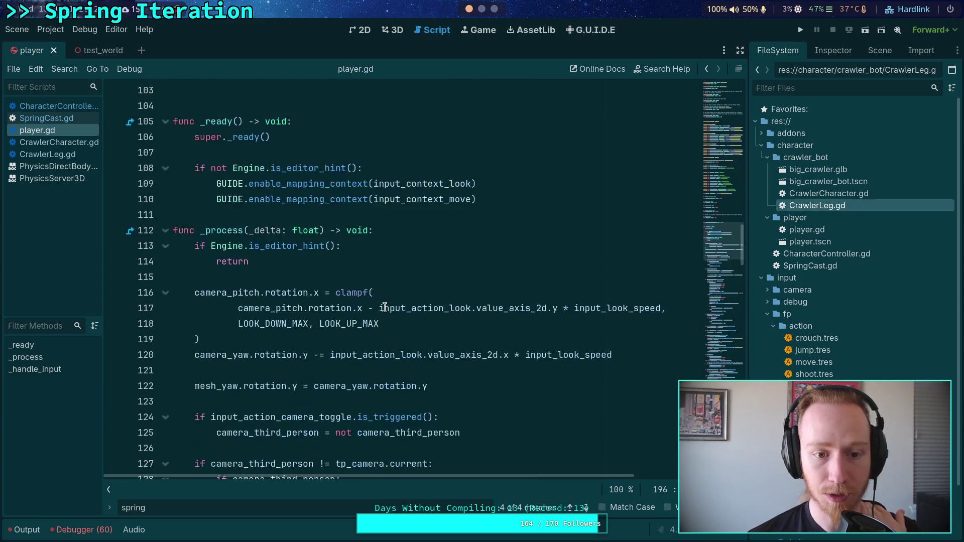
{"action": "left_click", "coordinate": [586, 509]}
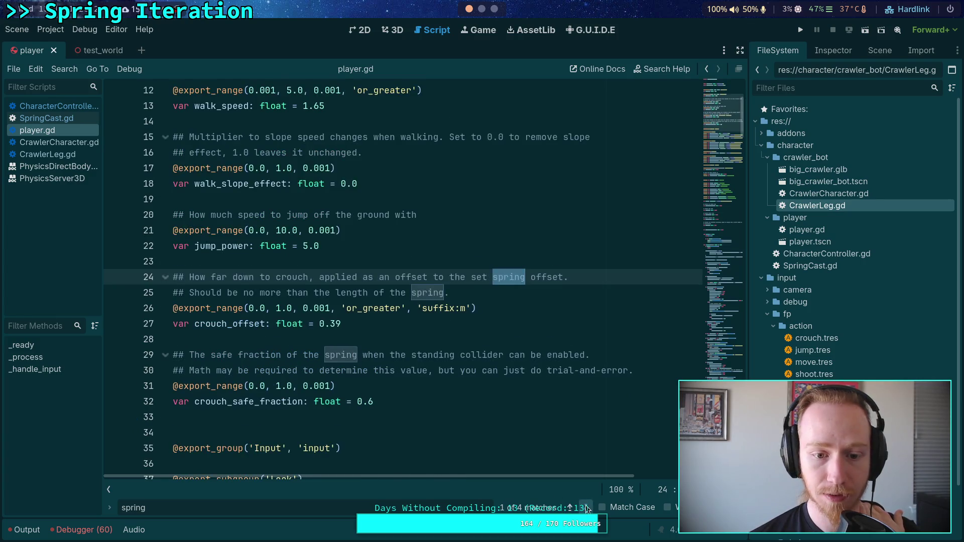
{"action": "left_click", "coordinate": [586, 508]}
{"action": "left_click", "coordinate": [586, 508]}
{"action": "left_click", "coordinate": [586, 508]}
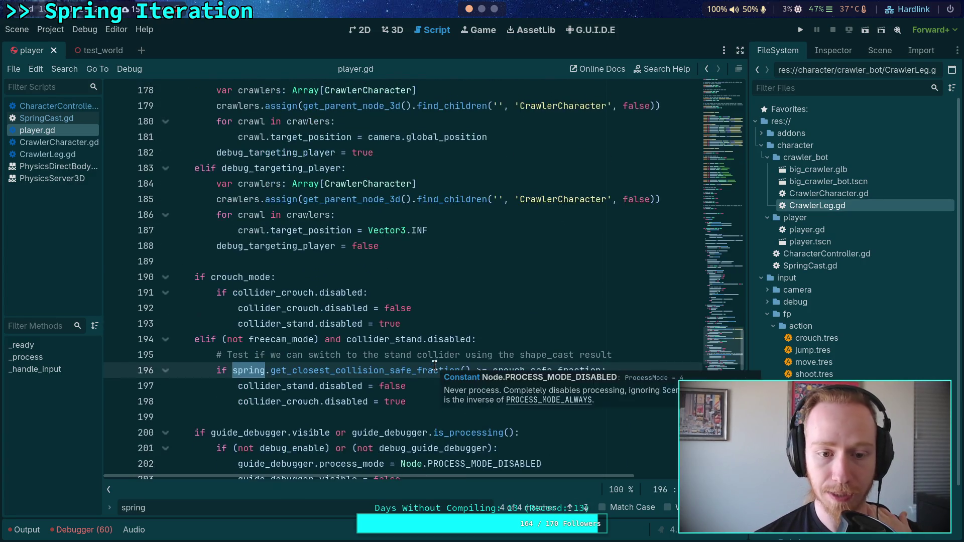
{"action": "scroll", "coordinate": [435, 364], "scroll_direction": "up", "scroll_amount": 2}
{"action": "scroll", "coordinate": [434, 361], "scroll_direction": "down", "scroll_amount": 5}
{"action": "left_click", "coordinate": [435, 329]}
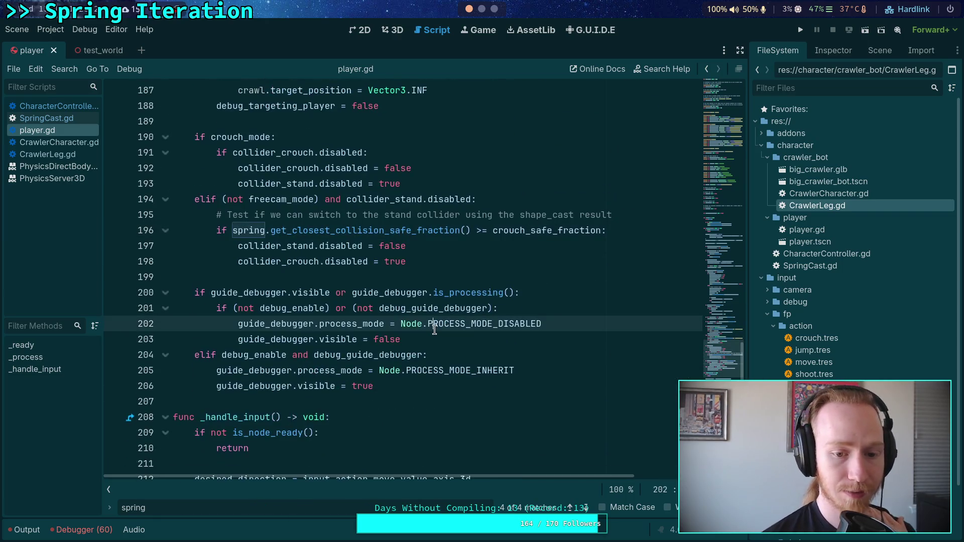
{"action": "mouse_move", "coordinate": [435, 328]}
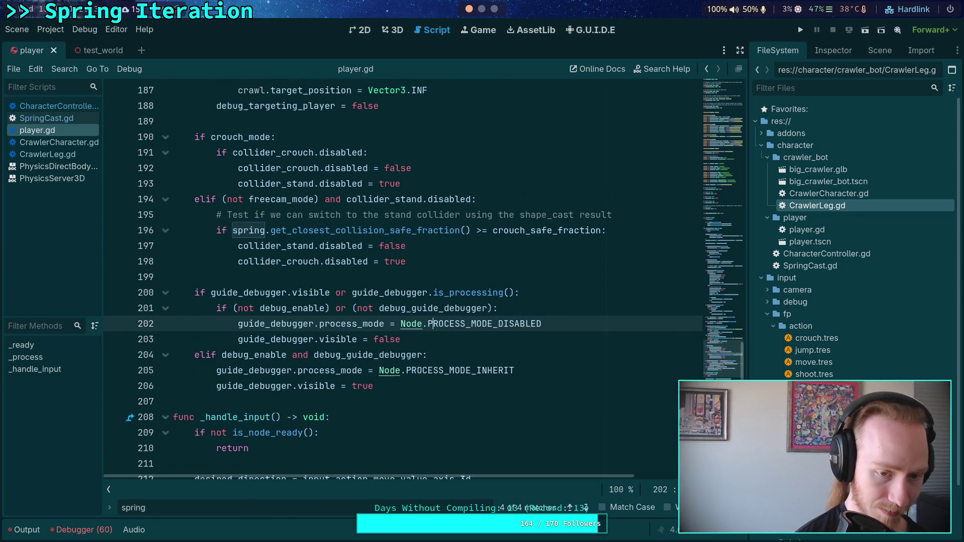
Step: Close the SpringCast search results and quit Neovim back to the shell
{"action": "key", "text": "super+2"}
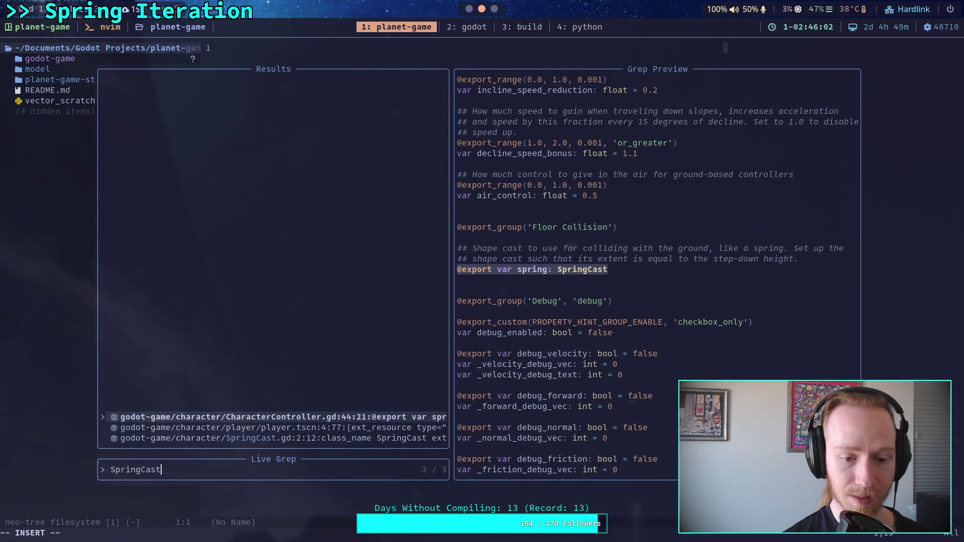
{"action": "key", "text": "Escape"}
{"action": "key", "text": "Escape"}
{"action": "type", "text": ":q"}
{"action": "key", "text": "Return"}
{"action": "type", "text": ":q"}
{"action": "key", "text": "Return"}
Step: Run git diff godot-game/character/player/ to see the removed spring.enabled lines
{"action": "type", "text": "git dif"}
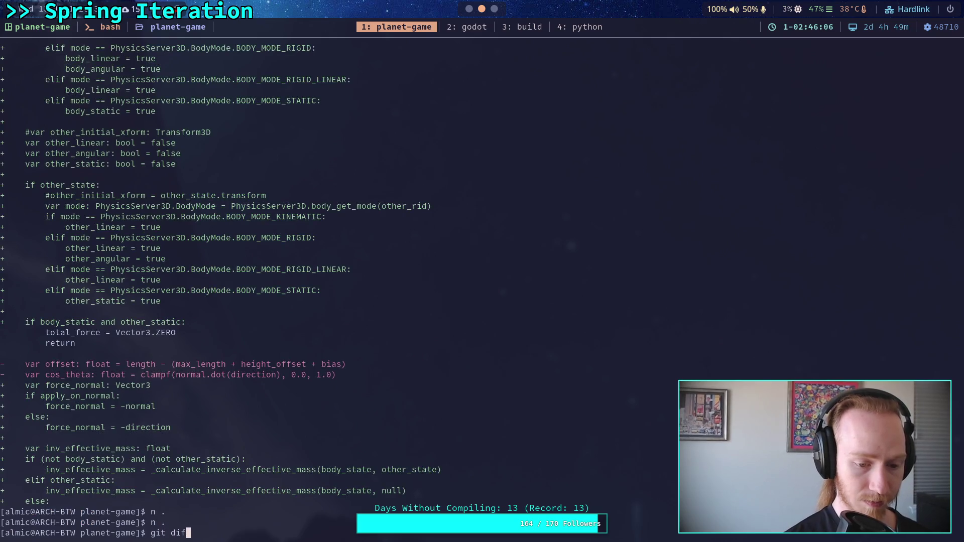
{"action": "type", "text": "f godot-game/character/player/"}
{"action": "key", "text": "Return"}
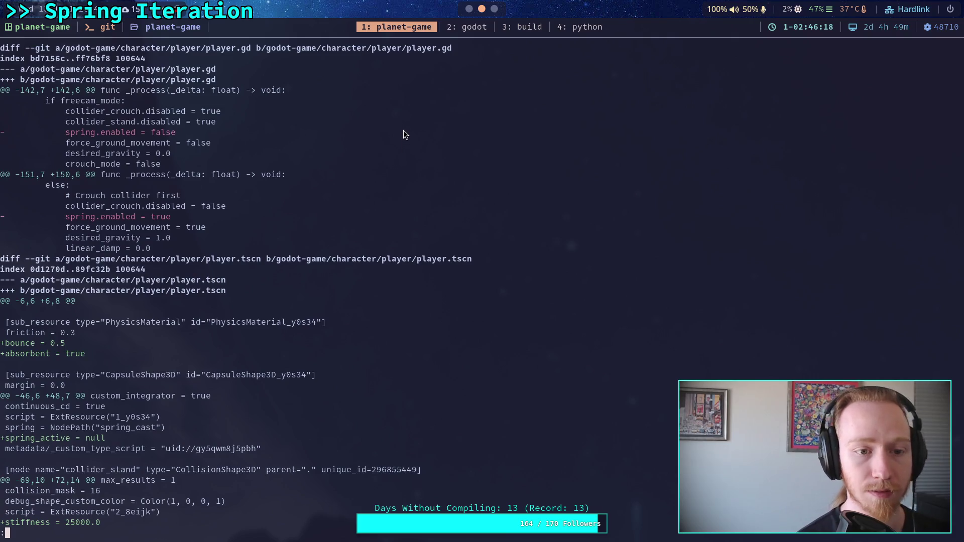
{"action": "left_click", "coordinate": [470, 8]}
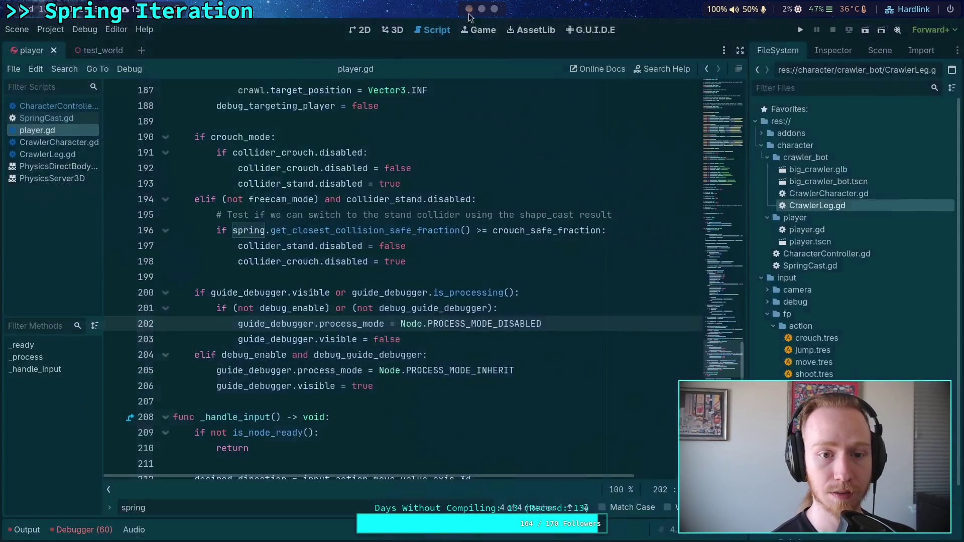
Step: Add spring_active = true in the else branch on line 153 of player.gd
{"action": "scroll", "coordinate": [307, 291], "scroll_direction": "up", "scroll_amount": 6}
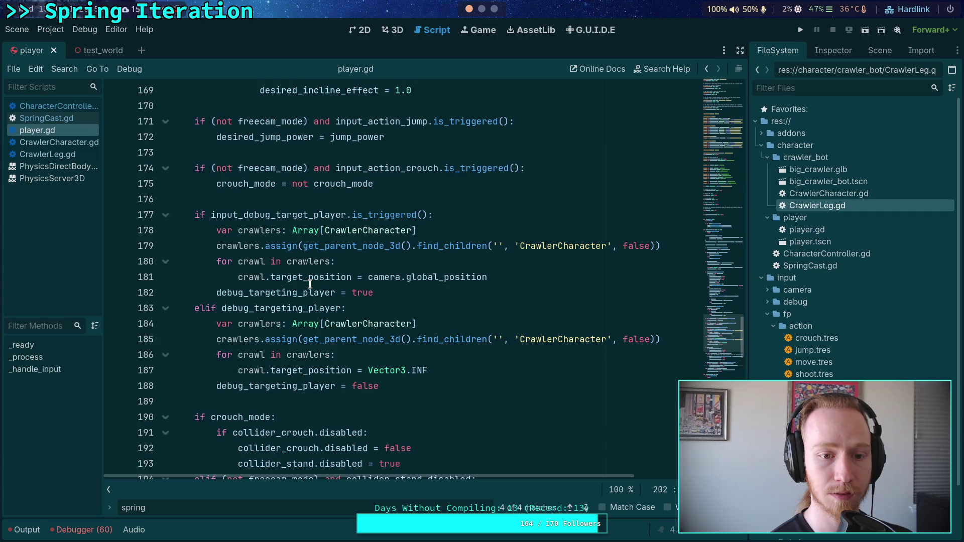
{"action": "scroll", "coordinate": [310, 284], "scroll_direction": "up", "scroll_amount": 10}
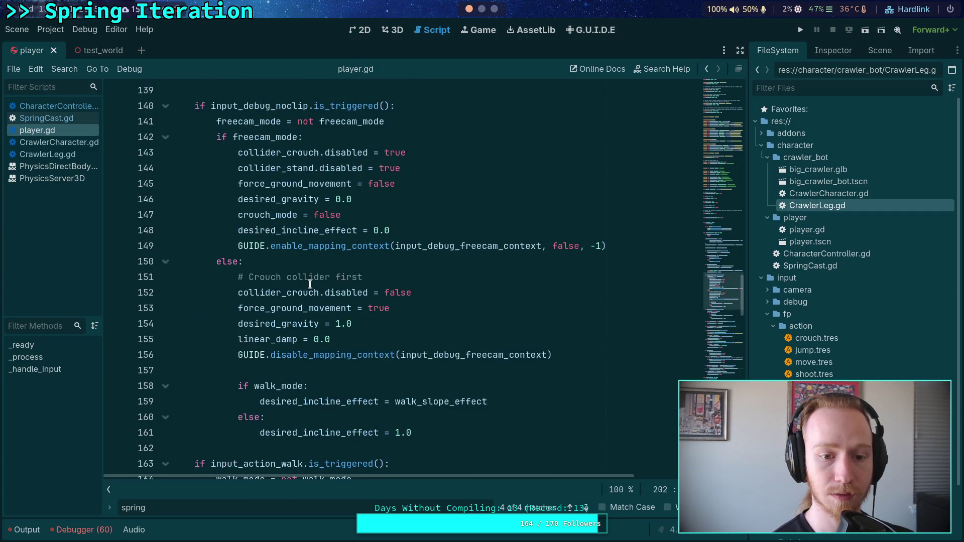
{"action": "left_click", "coordinate": [434, 293]}
{"action": "key", "text": "Return"}
{"action": "type", "text": "spring_"}
{"action": "key", "text": "Return"}
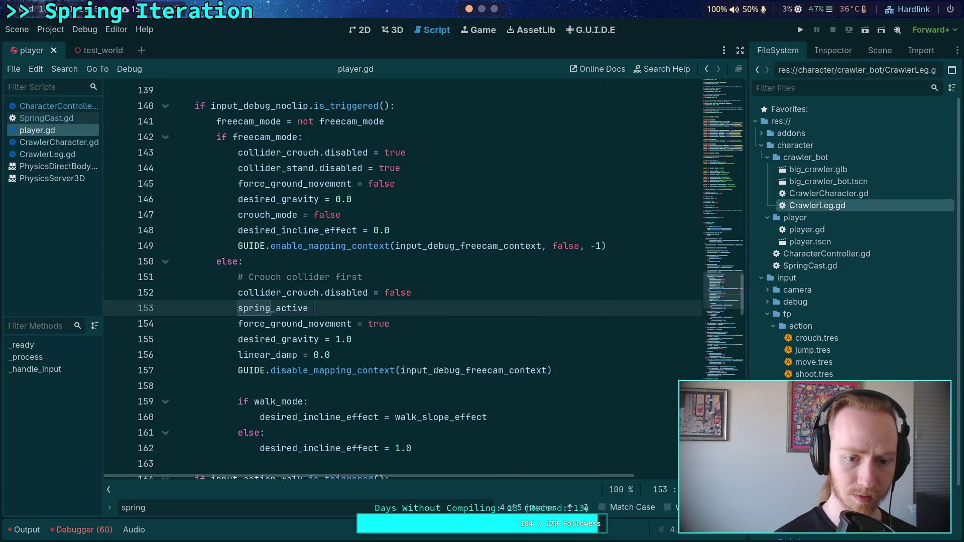
{"action": "type", "text": "= false"}
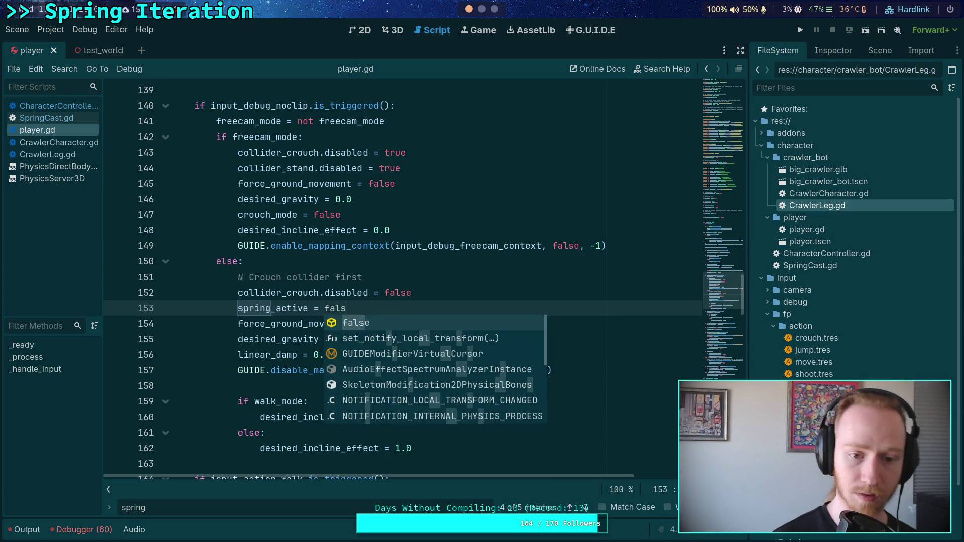
{"action": "key", "text": "Escape"}
{"action": "left_click", "coordinate": [454, 168]}
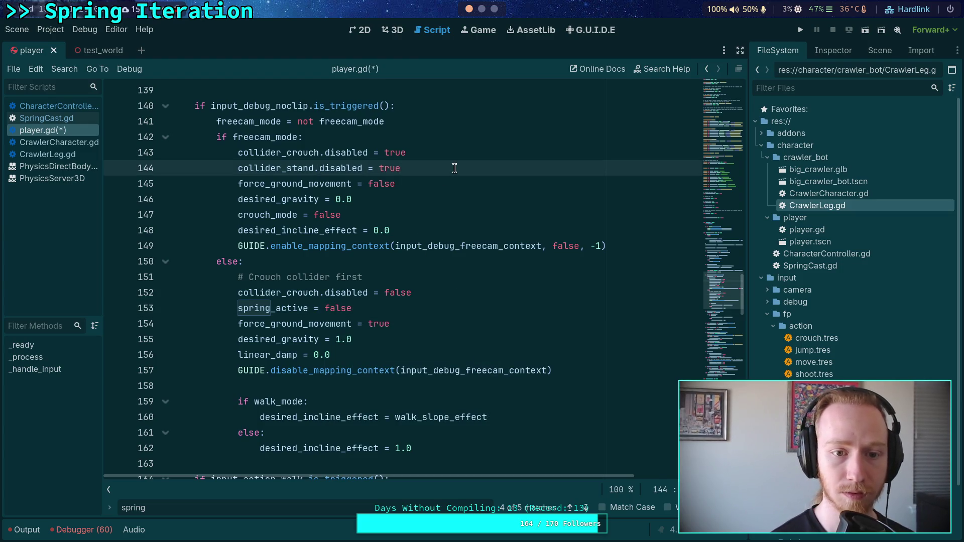
{"action": "double_click", "coordinate": [339, 309]}
{"action": "type", "text": "true"}
Step: Add spring_active = false in the freecam branch after line 144 and save player.gd
{"action": "left_click", "coordinate": [425, 174]}
{"action": "key", "text": "Return"}
{"action": "type", "text": "spring_ac"}
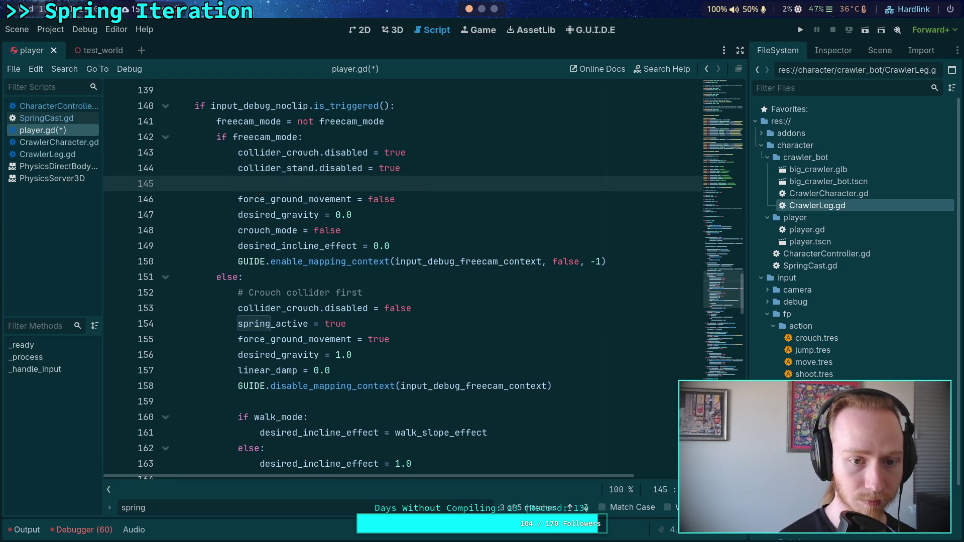
{"action": "type", "text": "tive = falle"}
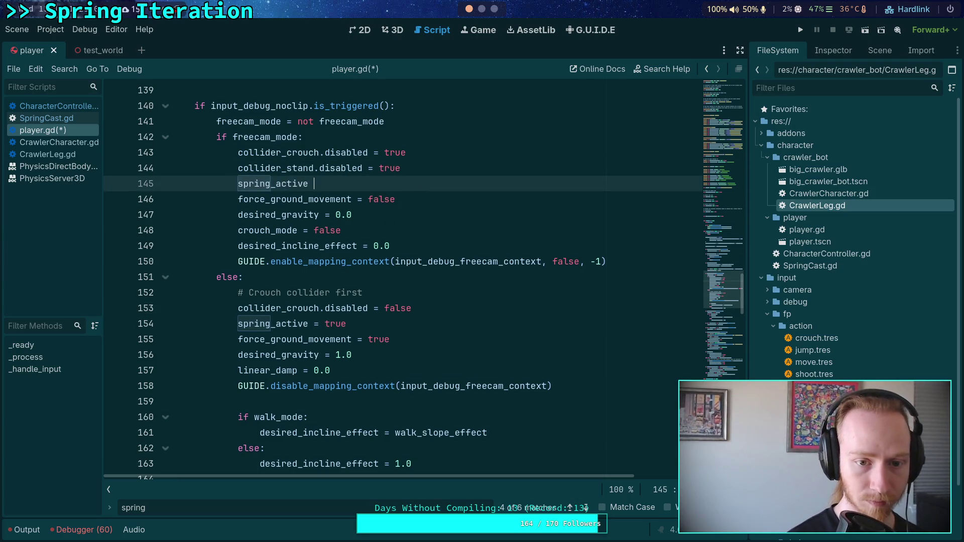
{"action": "key", "text": "BackSpace"}
{"action": "key", "text": "BackSpace"}
{"action": "type", "text": "se"}
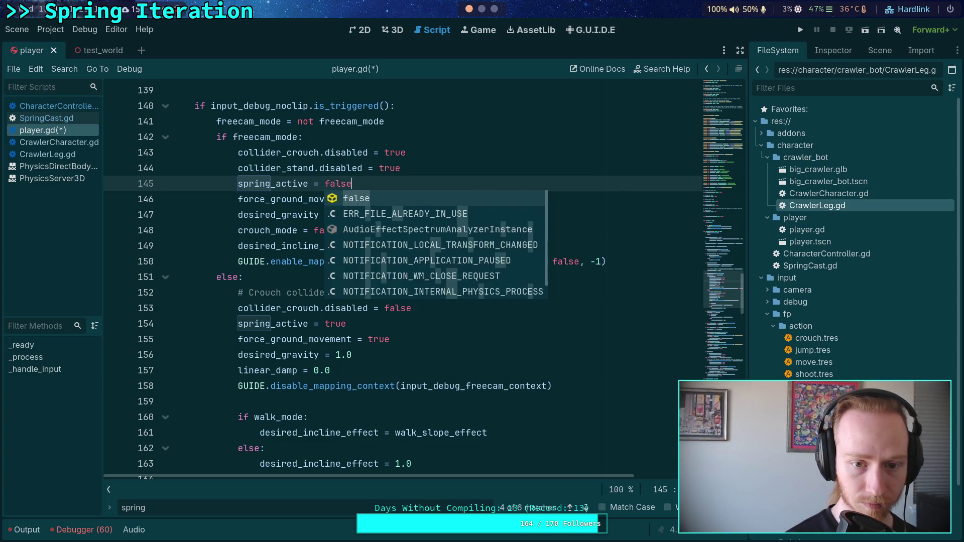
{"action": "key", "text": "ctrl+s"}
{"action": "key", "text": "super+2"}
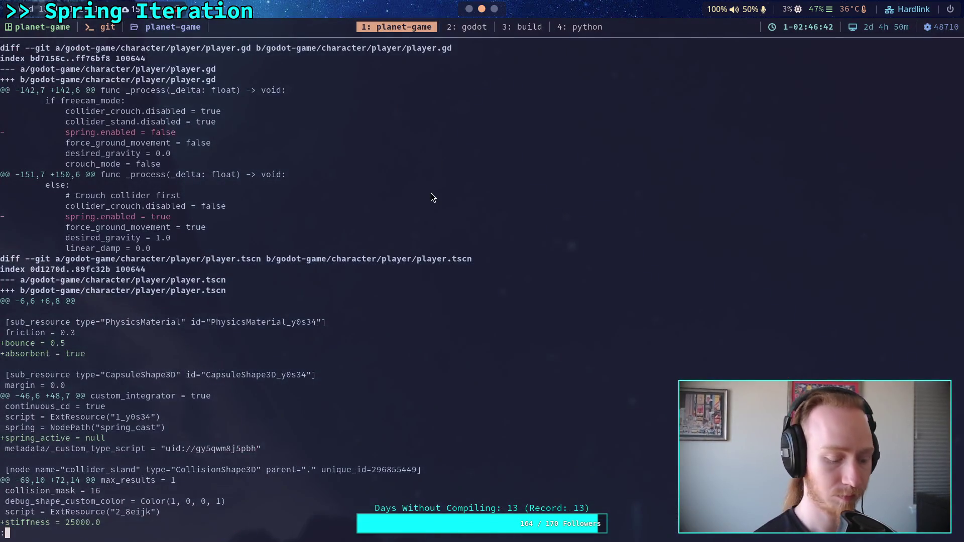
Step: Rerun git diff to confirm spring_active replaced spring.enabled, then go back to player.gd line 147
{"action": "key", "text": "q"}
{"action": "key", "text": "Up"}
{"action": "key", "text": "Return"}
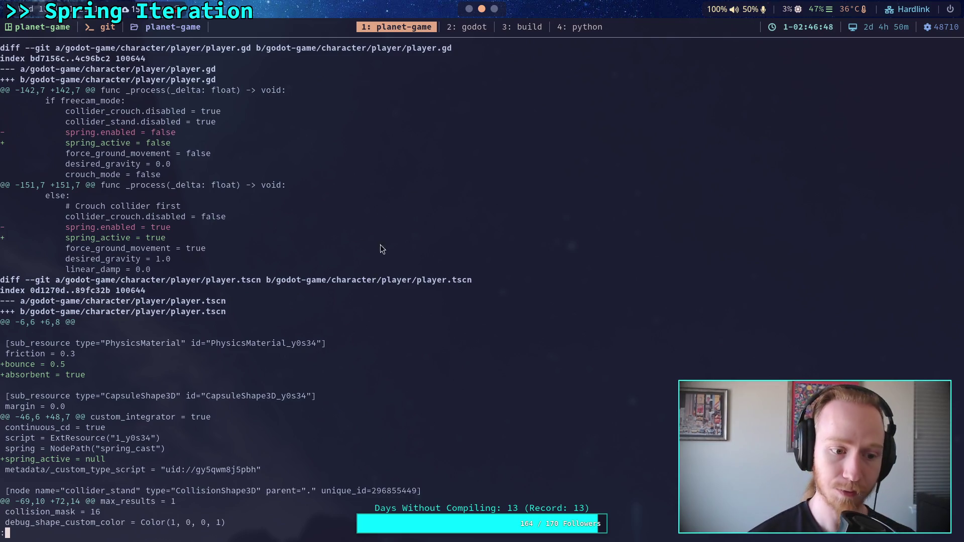
{"action": "key", "text": "super+1"}
{"action": "left_click", "coordinate": [404, 216]}
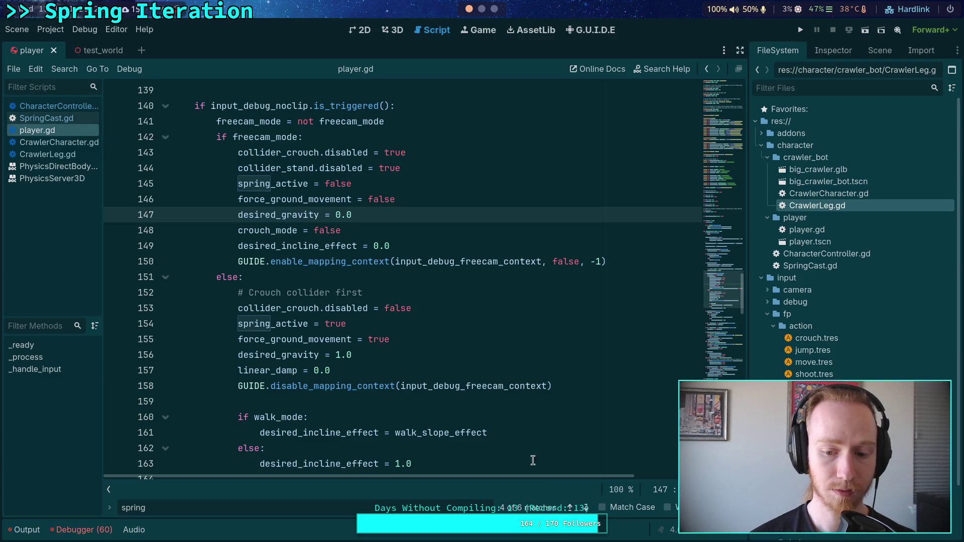
Step: Step through the 'spring' search matches to the safe-fraction check on line 198
{"action": "left_click", "coordinate": [585, 508]}
{"action": "left_click", "coordinate": [585, 507]}
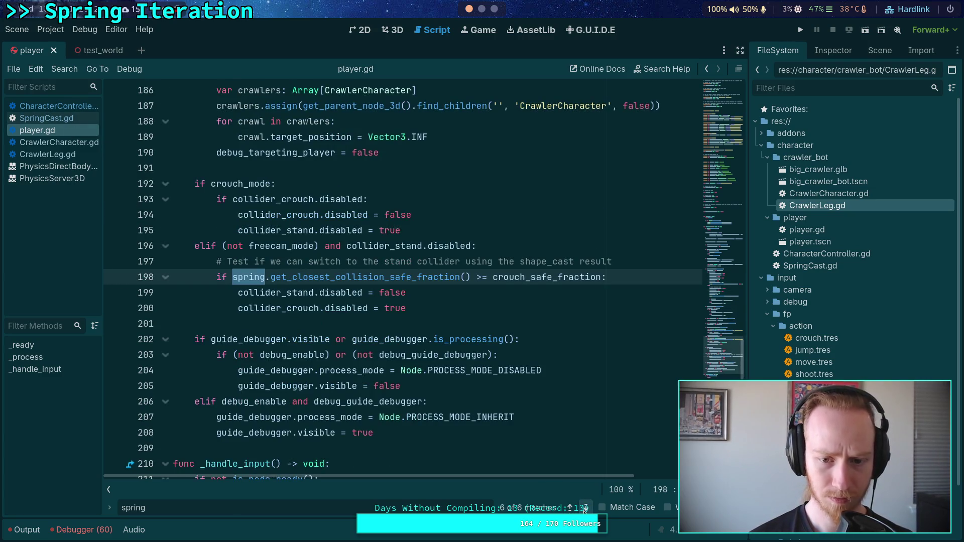
{"action": "scroll", "coordinate": [432, 427], "scroll_direction": "up", "scroll_amount": 1}
{"action": "scroll", "coordinate": [361, 403], "scroll_direction": "up", "scroll_amount": 14}
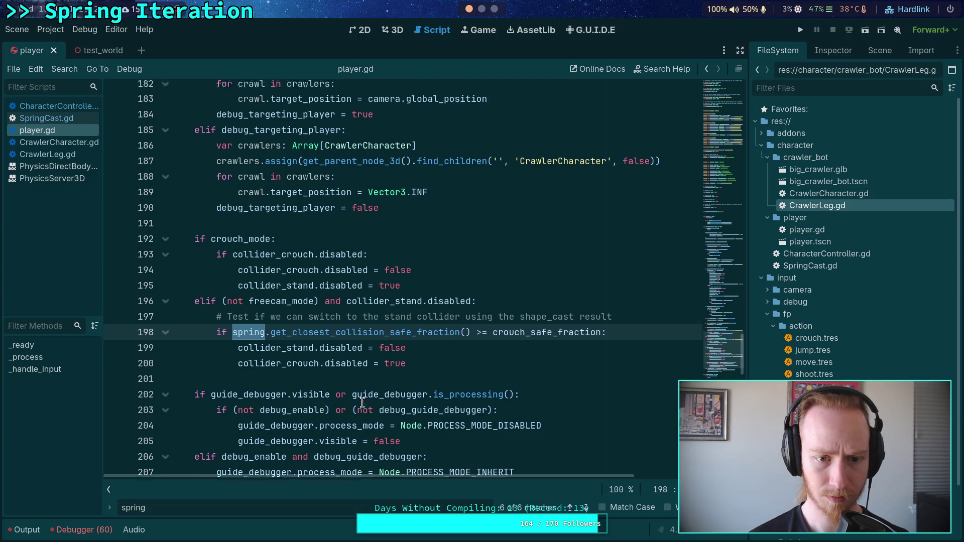
{"action": "scroll", "coordinate": [362, 402], "scroll_direction": "down", "scroll_amount": 8}
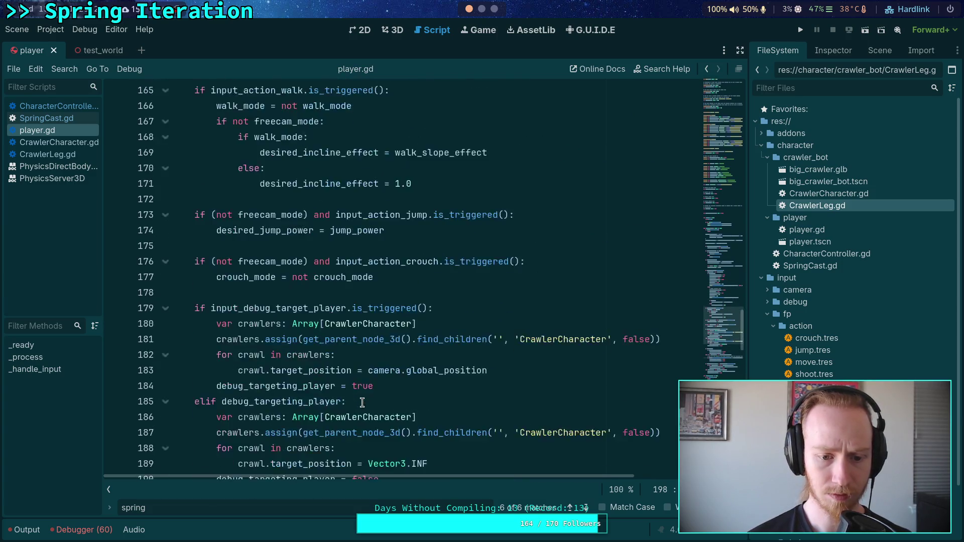
{"action": "scroll", "coordinate": [362, 403], "scroll_direction": "down", "scroll_amount": 7}
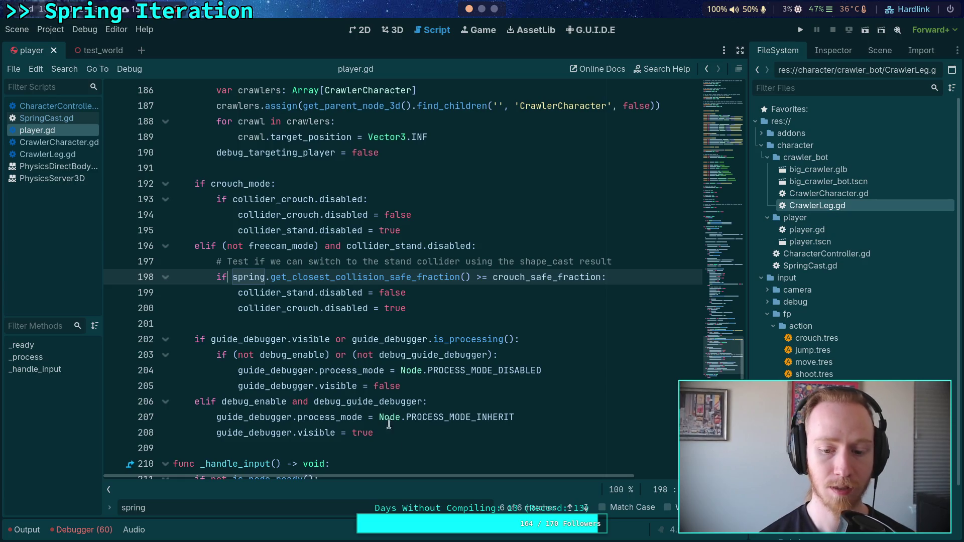
{"action": "key", "text": "F3"}
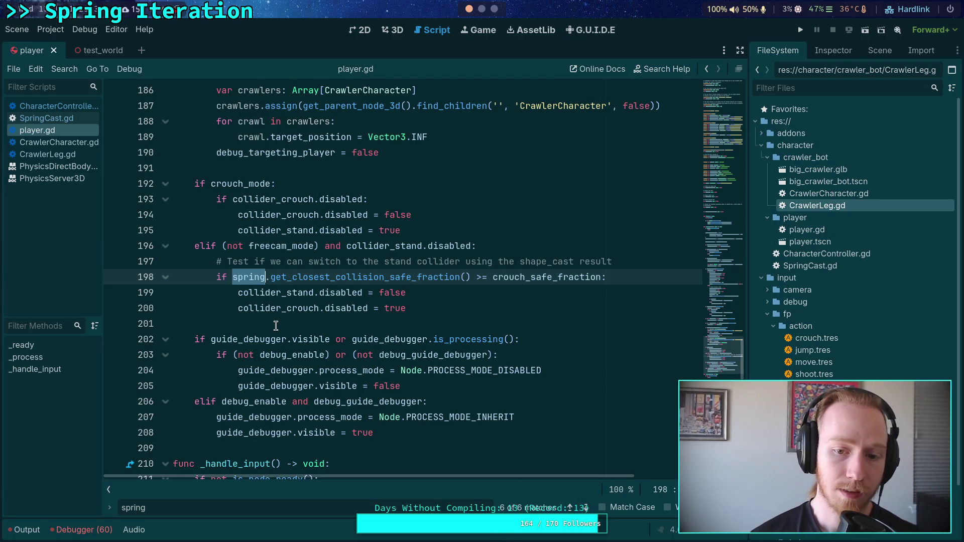
{"action": "scroll", "coordinate": [276, 326], "scroll_direction": "up", "scroll_amount": 12}
{"action": "scroll", "coordinate": [276, 326], "scroll_direction": "down", "scroll_amount": 4}
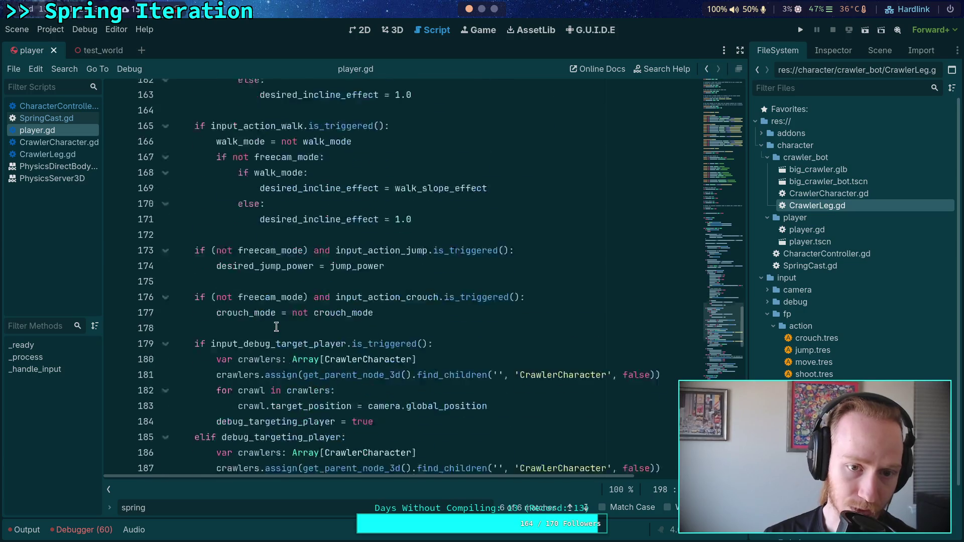
{"action": "scroll", "coordinate": [276, 327], "scroll_direction": "down", "scroll_amount": 10}
Step: Try adding a 'spring and' guard at the start of the line 198 condition
{"action": "left_click", "coordinate": [233, 184]}
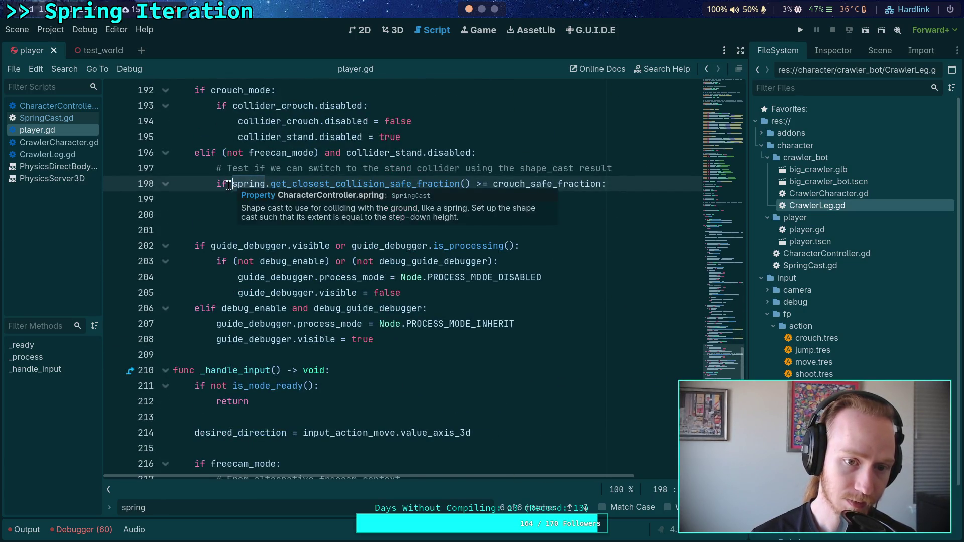
{"action": "type", "text": "spring a"}
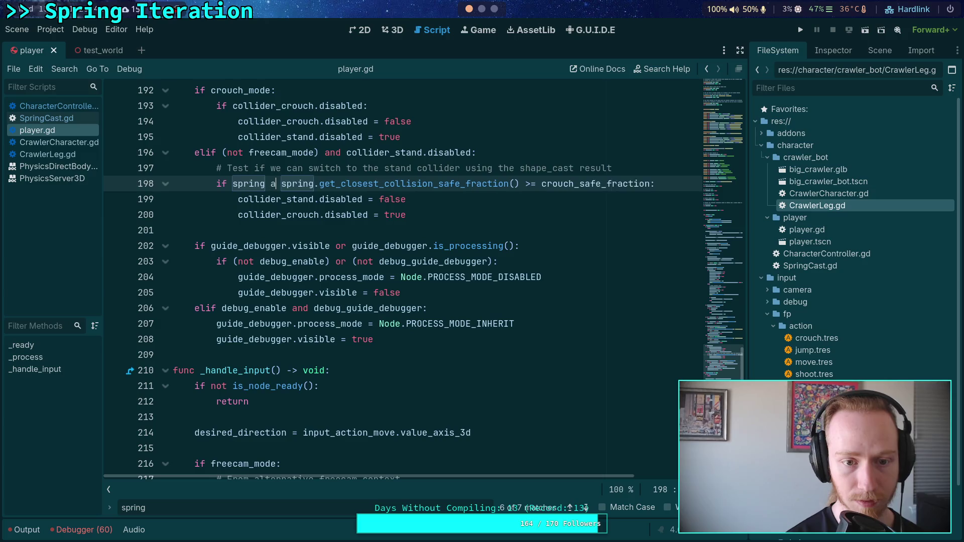
{"action": "type", "text": "nd"}
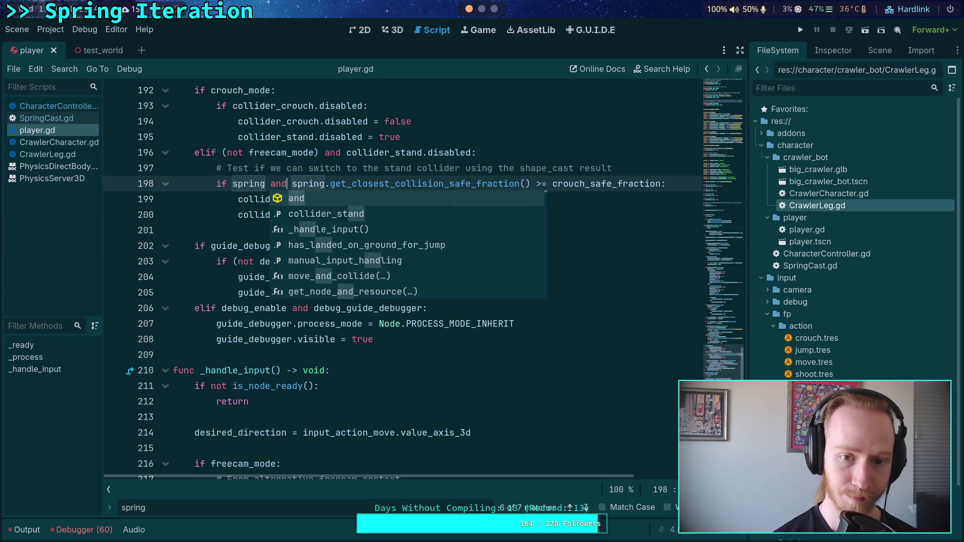
{"action": "left_click", "coordinate": [324, 169]}
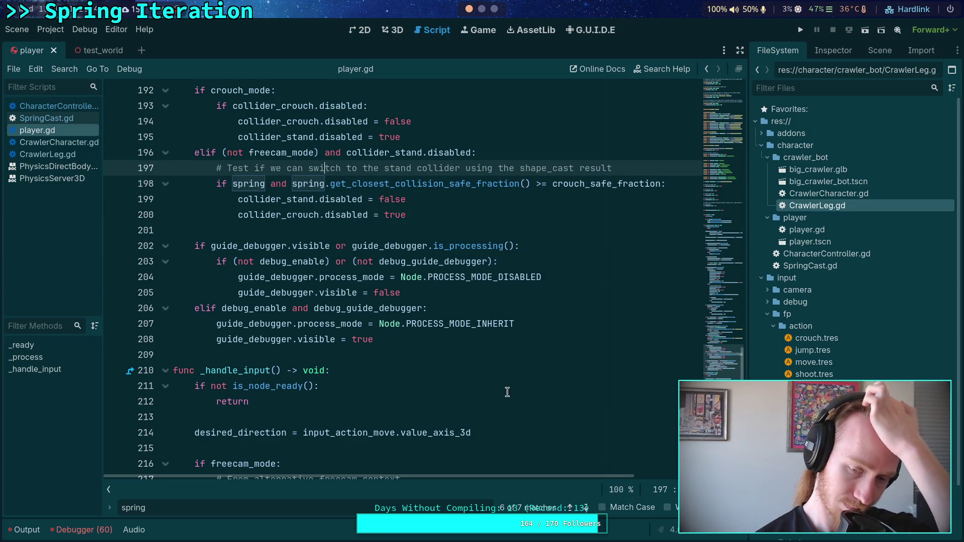
{"action": "scroll", "coordinate": [507, 392], "scroll_direction": "up", "scroll_amount": 1}
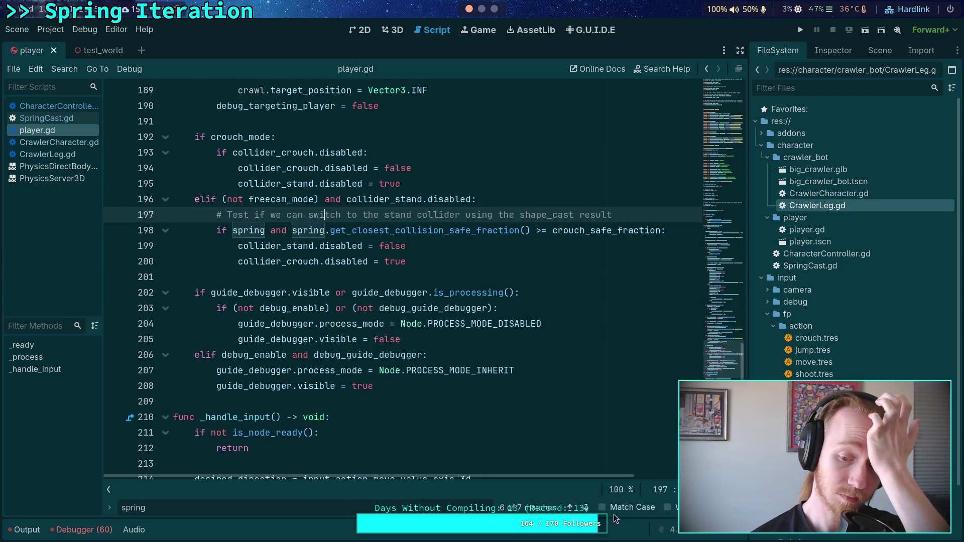
Step: Review the later 'spring' matches, then return to line 198
{"action": "left_click", "coordinate": [585, 508]}
{"action": "left_click", "coordinate": [585, 508]}
{"action": "left_click", "coordinate": [586, 508]}
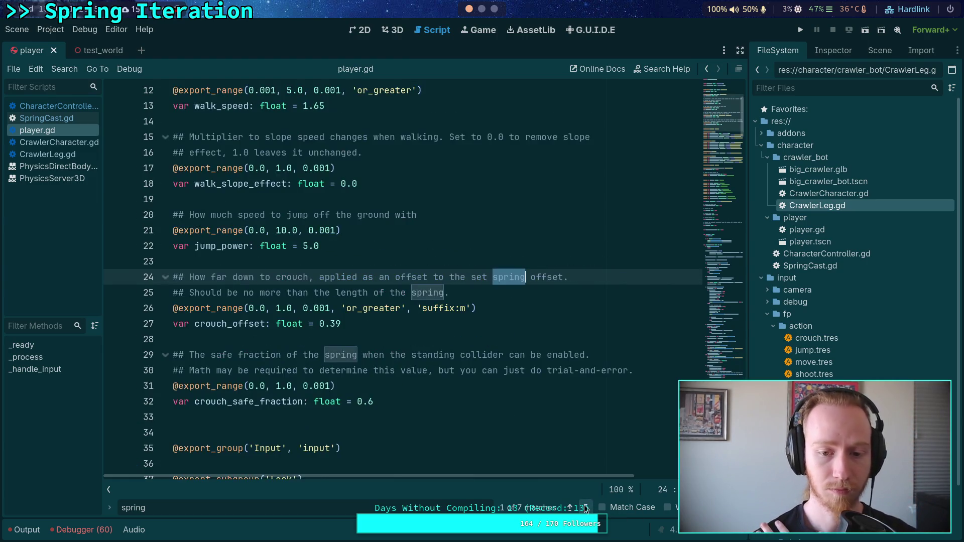
{"action": "left_click", "coordinate": [585, 509]}
{"action": "left_click", "coordinate": [585, 508]}
{"action": "left_click", "coordinate": [586, 508]}
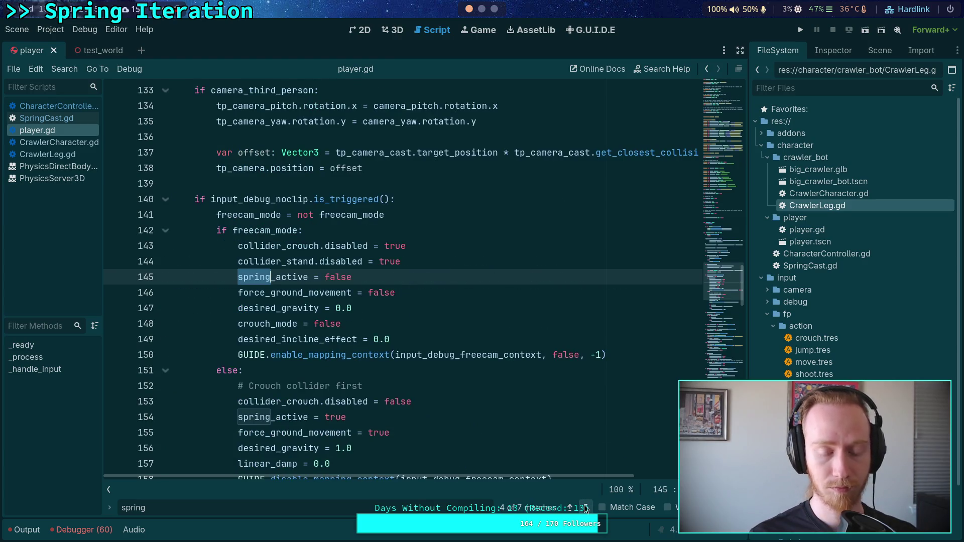
{"action": "left_click", "coordinate": [570, 507]}
{"action": "left_click", "coordinate": [570, 507]}
{"action": "left_click", "coordinate": [570, 507]}
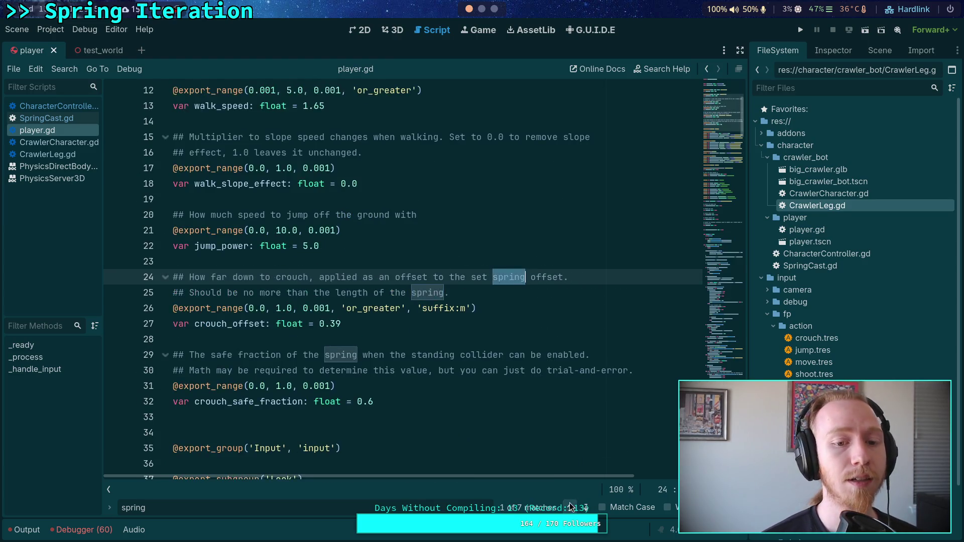
{"action": "left_click", "coordinate": [570, 507]}
Step: Remove the 'spring and' guard and add the note 'should be an error if spring is null here' above it
{"action": "left_click_drag", "start_coordinate": [291, 277], "coordinate": [227, 273]}
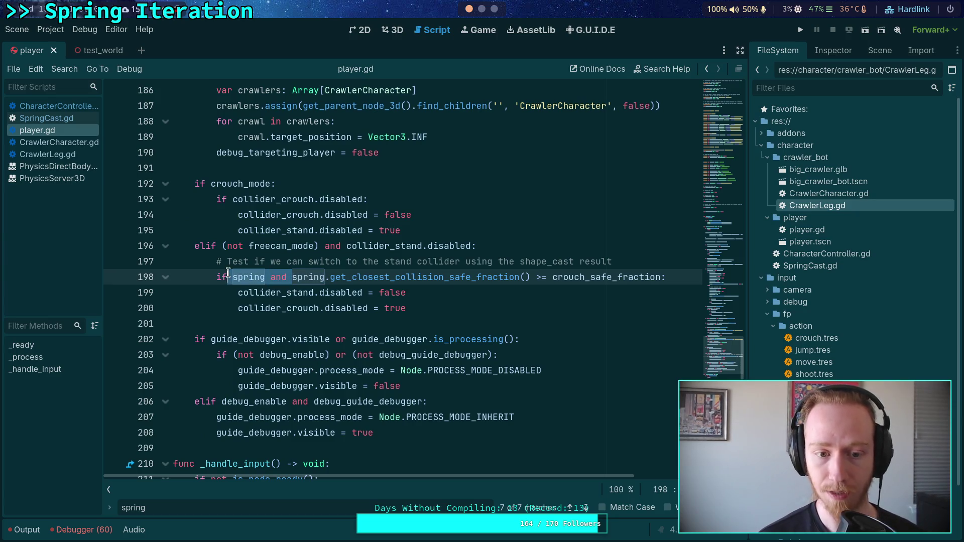
{"action": "key", "text": "BackSpace"}
{"action": "left_click", "coordinate": [604, 262]}
{"action": "key", "text": "Return"}
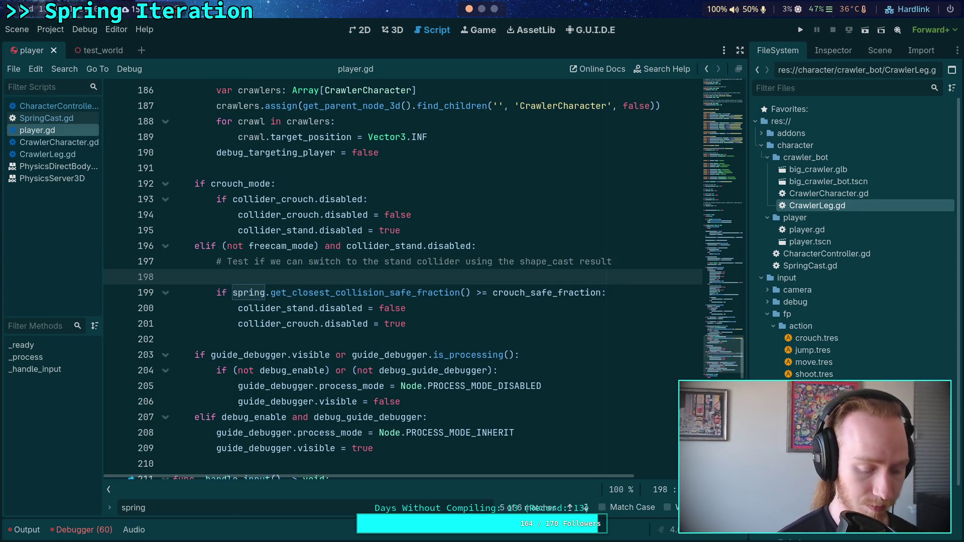
{"action": "type", "text": "NOTE: shou"}
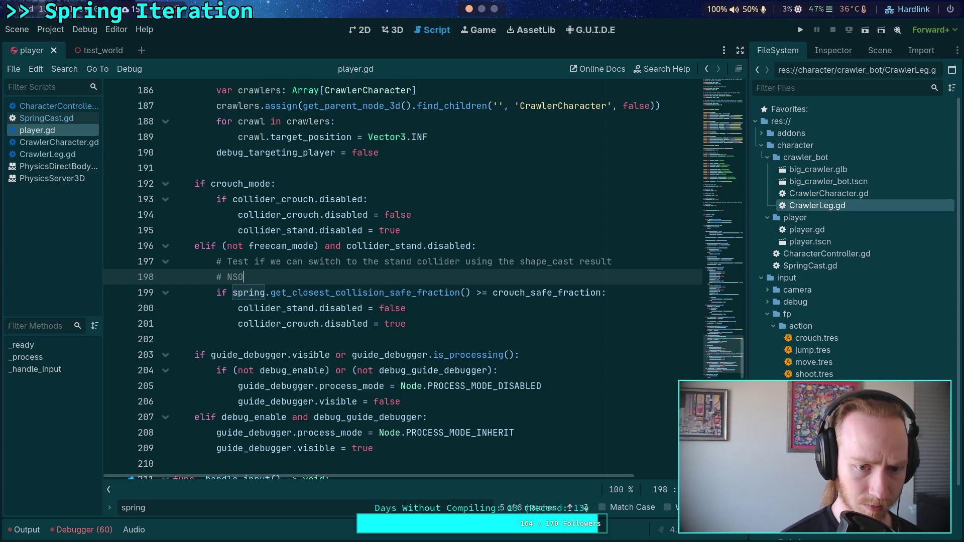
{"action": "type", "text": "ld be"}
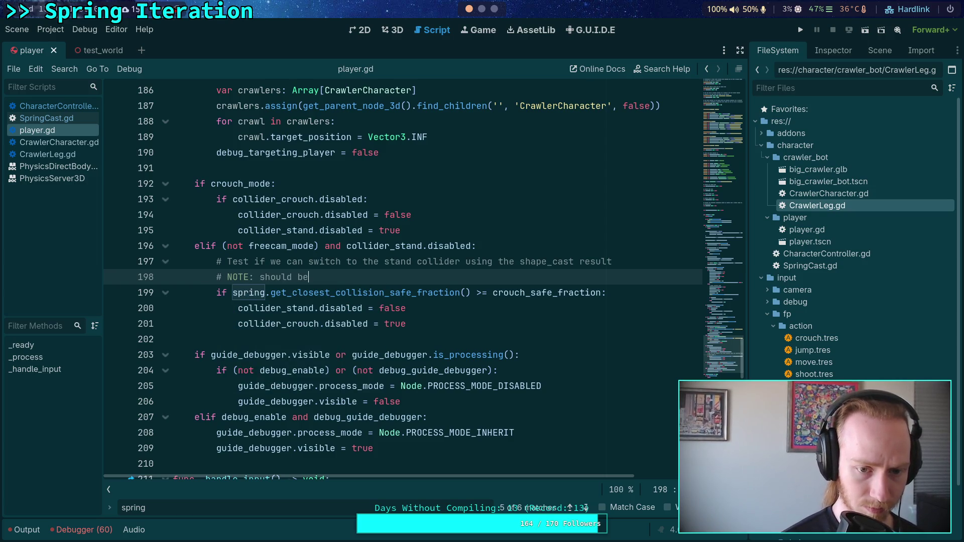
{"action": "type", "text": " an error "}
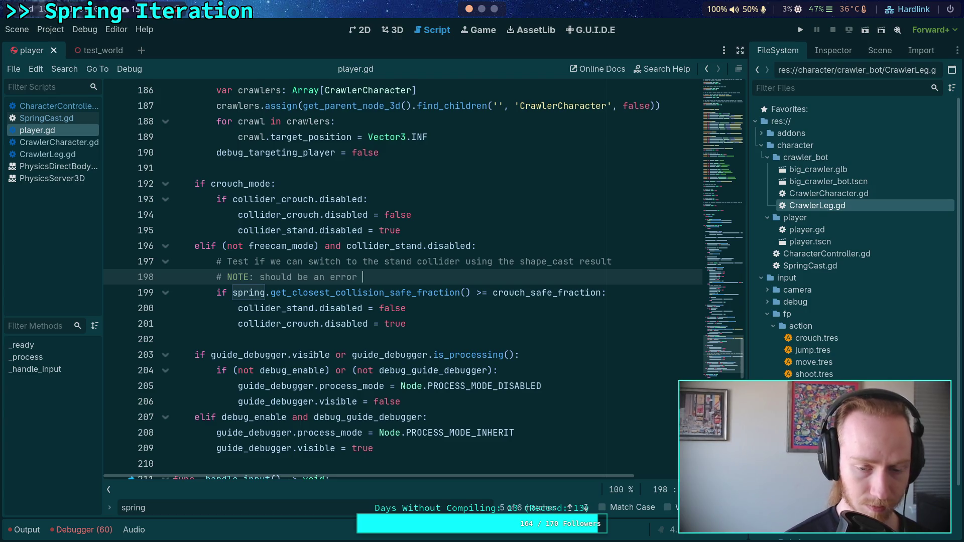
{"action": "type", "text": "if spring is "}
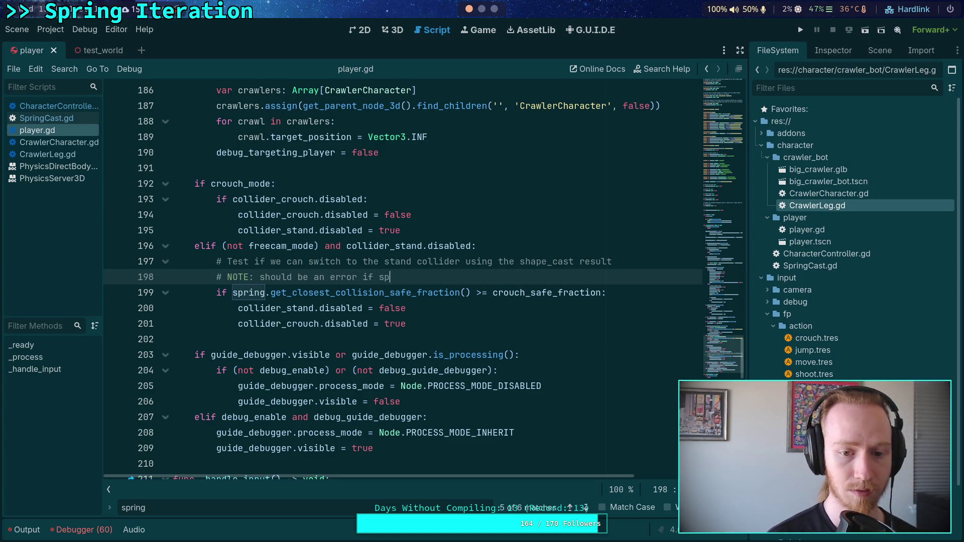
{"action": "type", "text": "null here"}
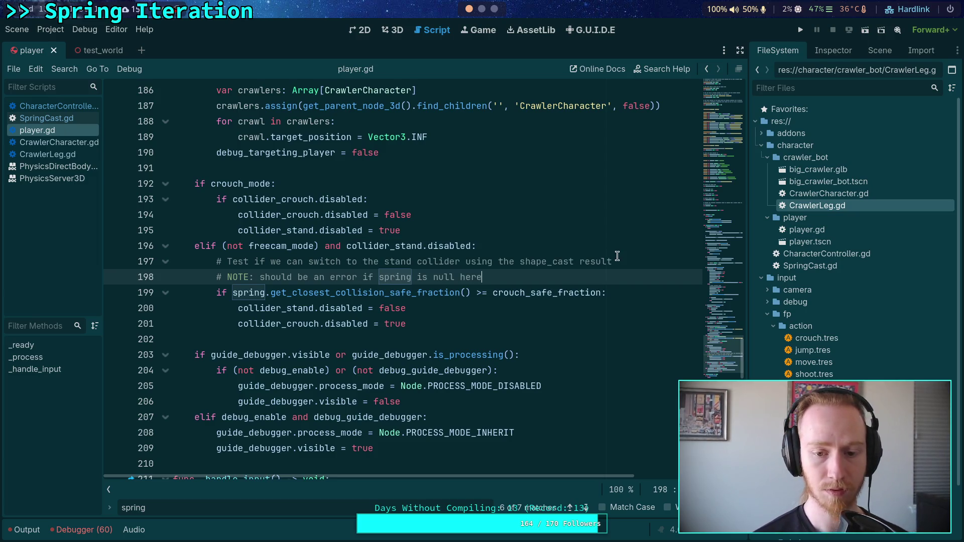
{"action": "left_click", "coordinate": [586, 507]}
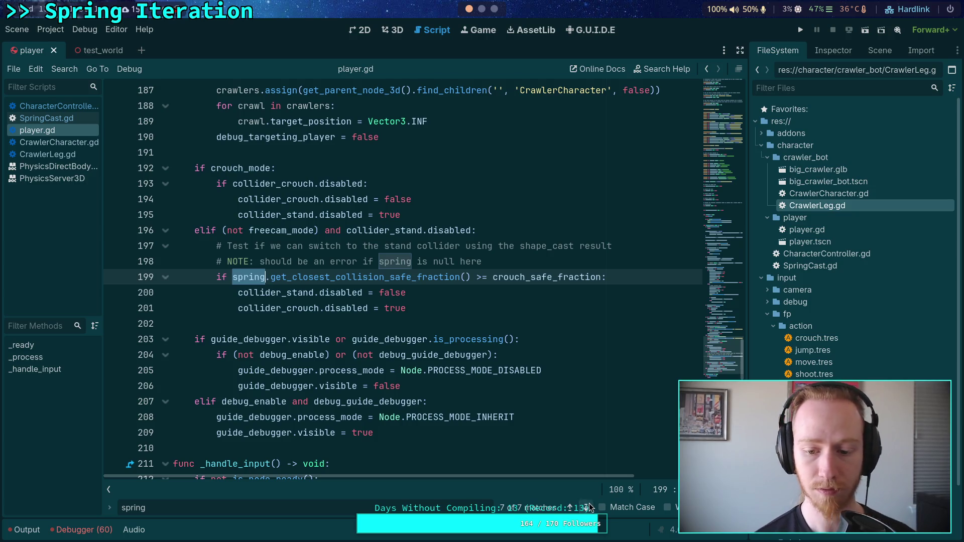
{"action": "key", "text": "Escape"}
{"action": "left_click", "coordinate": [490, 349]}
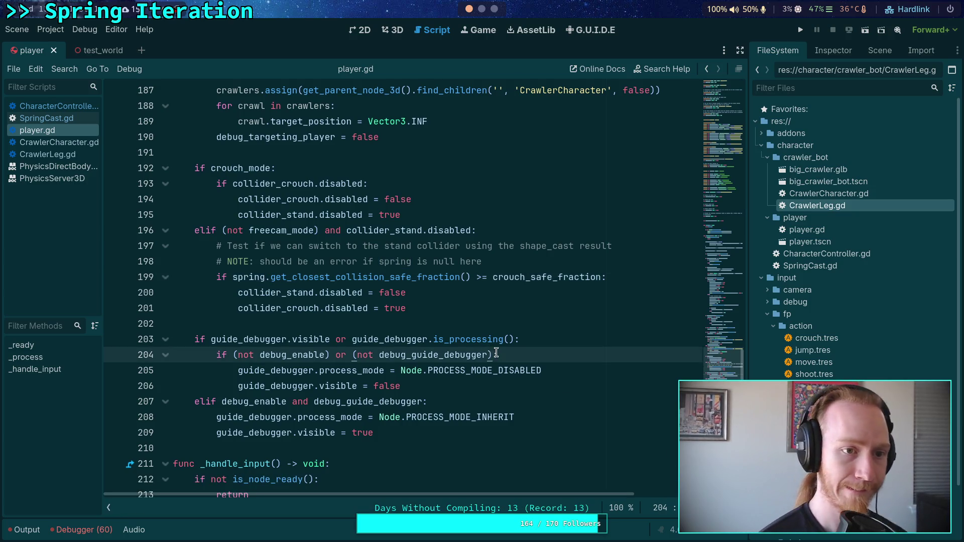
Step: Run the game to the SpringCast.gd line 153 breakpoint, scan the solver locals, then open CharacterController.gd
{"action": "left_click", "coordinate": [795, 30]}
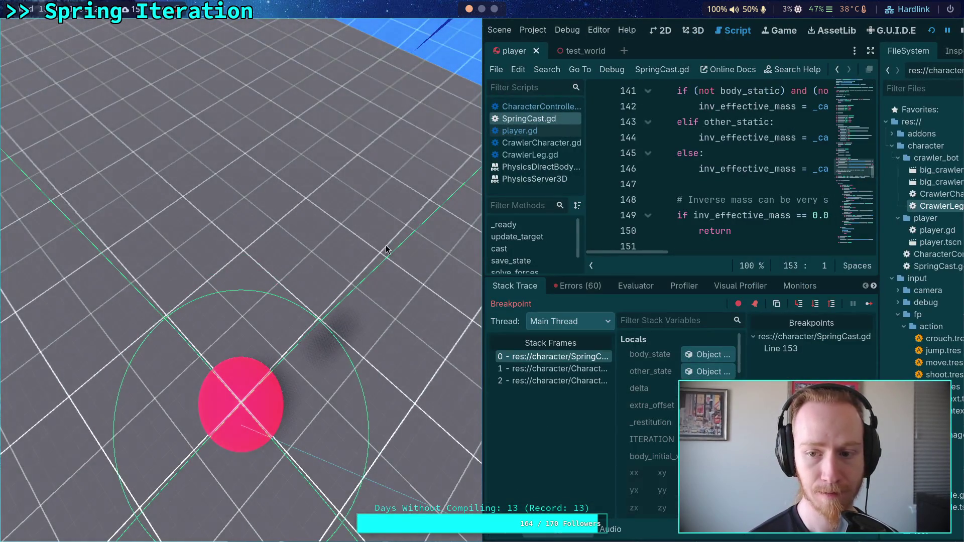
{"action": "key", "text": "super+shift+s"}
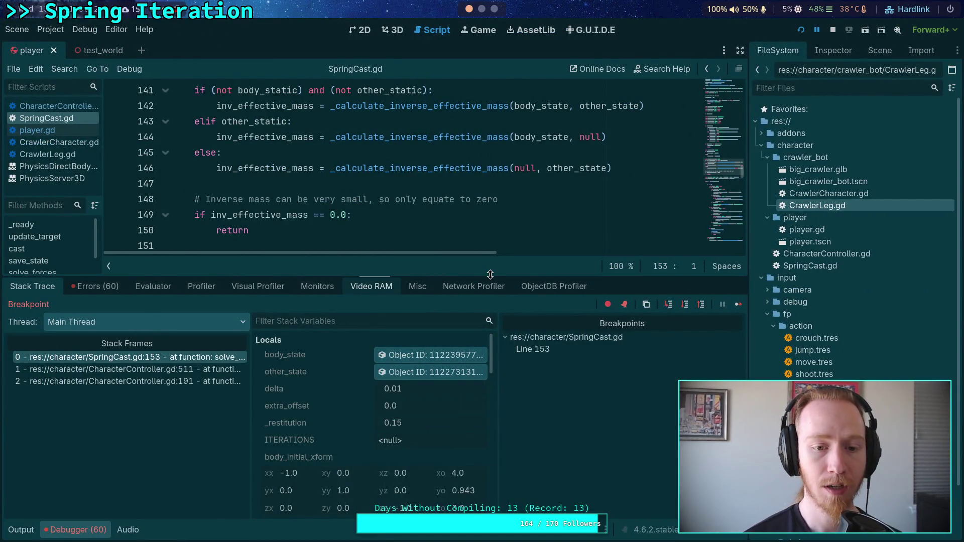
{"action": "scroll", "coordinate": [364, 178], "scroll_direction": "up", "scroll_amount": 4}
{"action": "scroll", "coordinate": [386, 416], "scroll_direction": "down", "scroll_amount": 6}
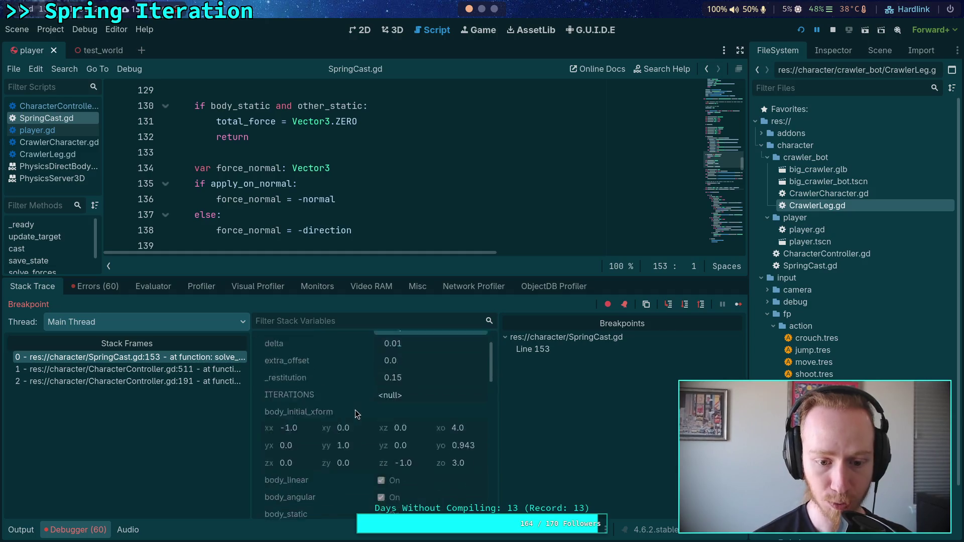
{"action": "scroll", "coordinate": [386, 415], "scroll_direction": "down", "scroll_amount": 8}
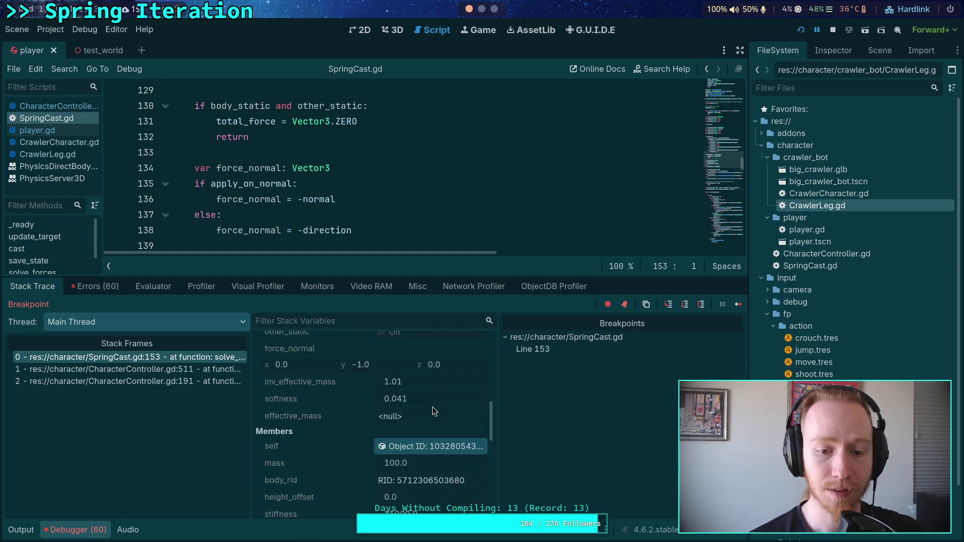
{"action": "scroll", "coordinate": [433, 407], "scroll_direction": "down", "scroll_amount": 4}
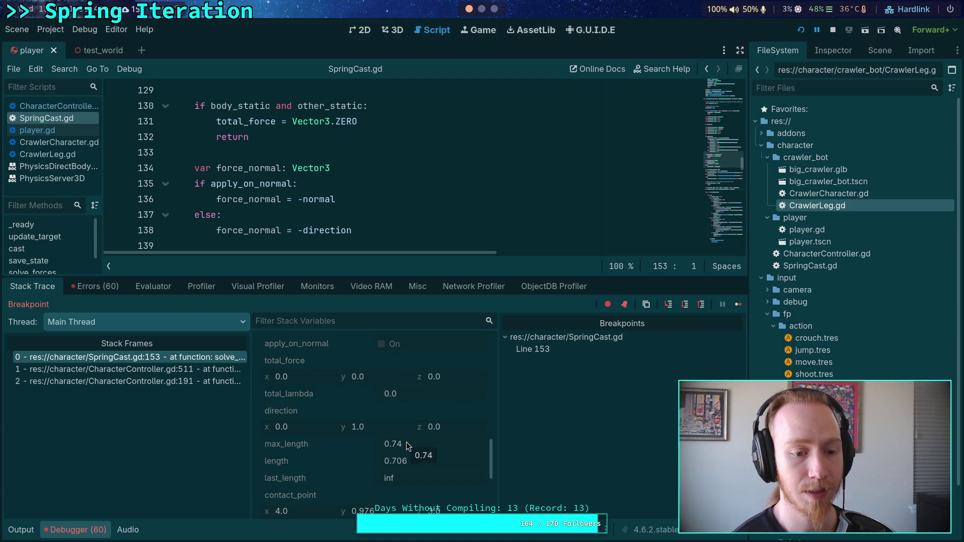
{"action": "left_click", "coordinate": [85, 530]}
{"action": "left_click", "coordinate": [88, 108]}
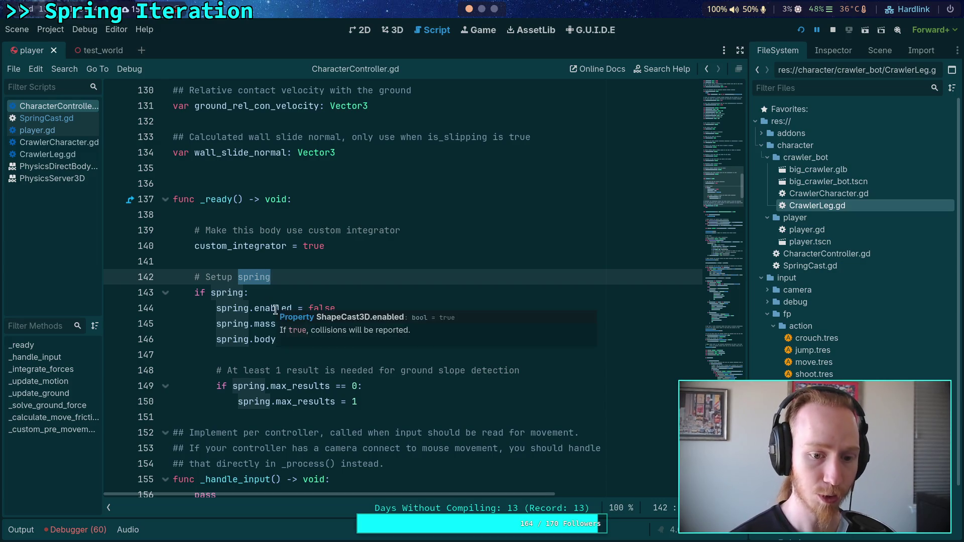
Step: Reopen the Debugger under CharacterController.gd with a taller code area, view the debug draw code, and step to line 155
{"action": "scroll", "coordinate": [354, 387], "scroll_direction": "down", "scroll_amount": 8}
{"action": "scroll", "coordinate": [337, 418], "scroll_direction": "down", "scroll_amount": 2}
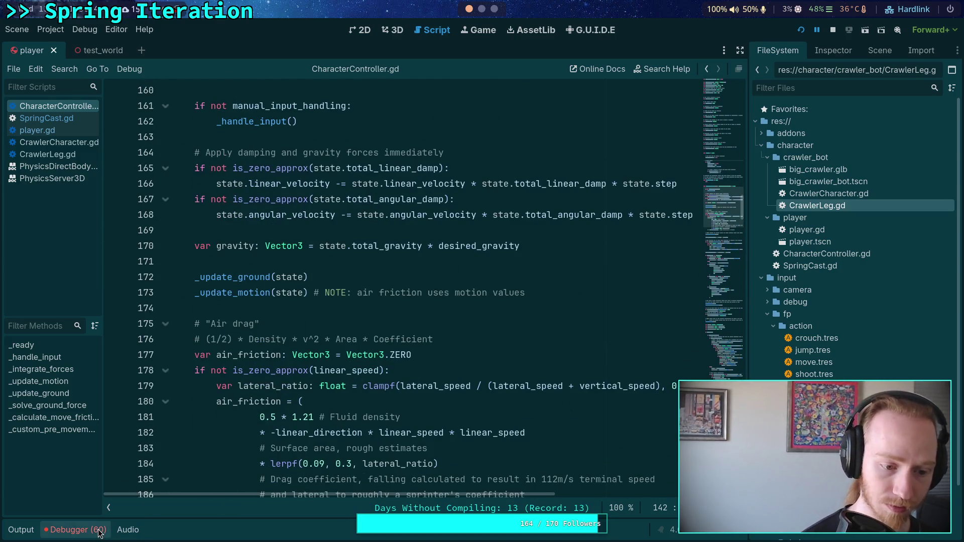
{"action": "left_click", "coordinate": [77, 530]}
{"action": "left_click_drag", "start_coordinate": [314, 275], "coordinate": [315, 342]}
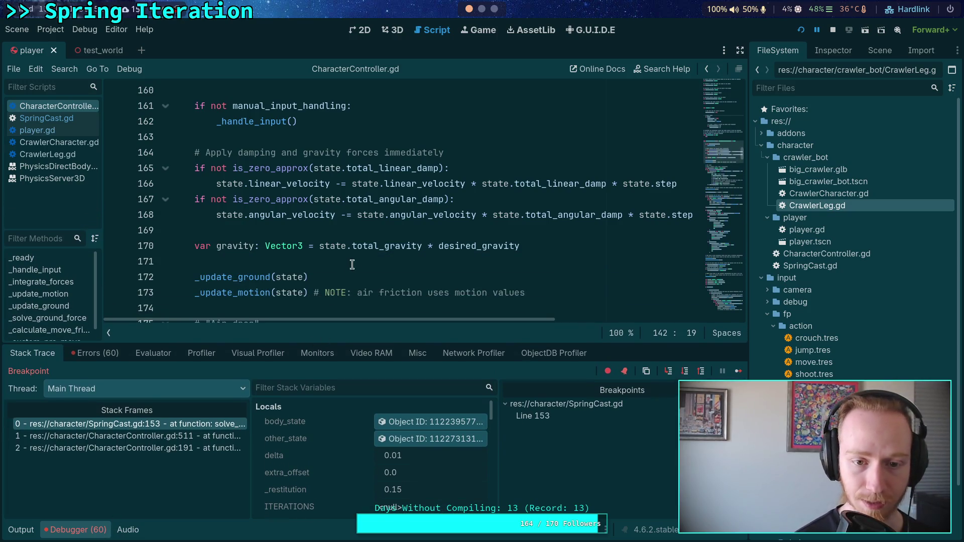
{"action": "scroll", "coordinate": [341, 275], "scroll_direction": "down", "scroll_amount": 7}
{"action": "scroll", "coordinate": [341, 275], "scroll_direction": "down", "scroll_amount": 3}
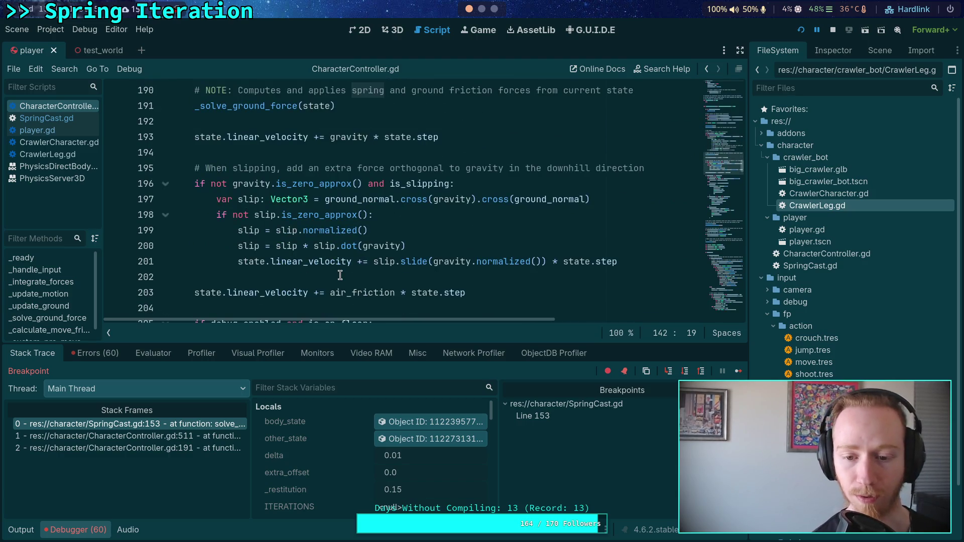
{"action": "scroll", "coordinate": [341, 275], "scroll_direction": "down", "scroll_amount": 10}
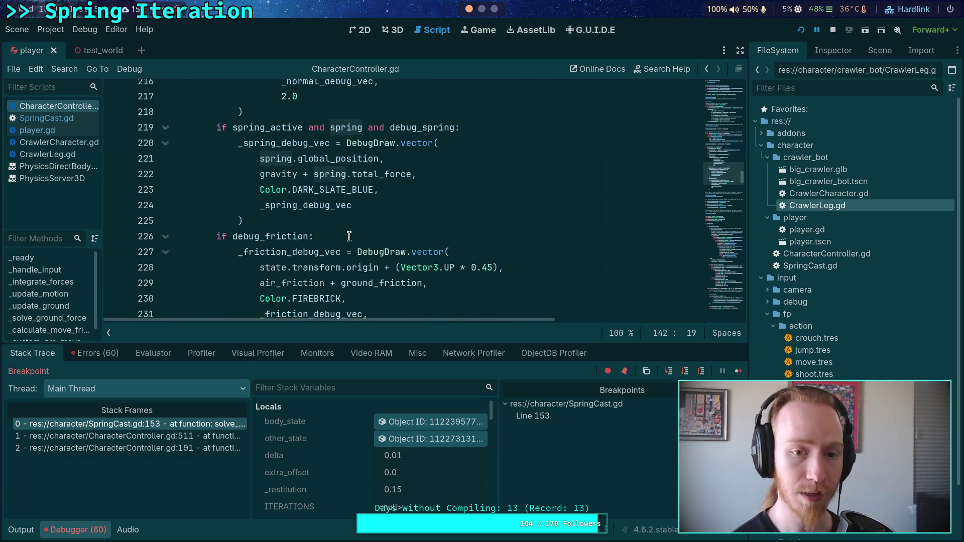
{"action": "mouse_move", "coordinate": [314, 261]}
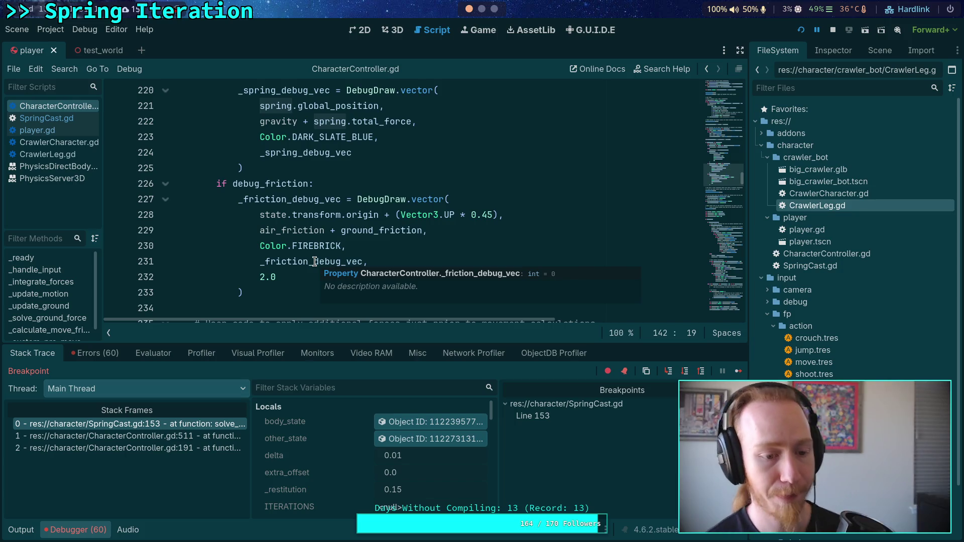
{"action": "scroll", "coordinate": [341, 256], "scroll_direction": "down", "scroll_amount": 3}
{"action": "left_click", "coordinate": [683, 371]}
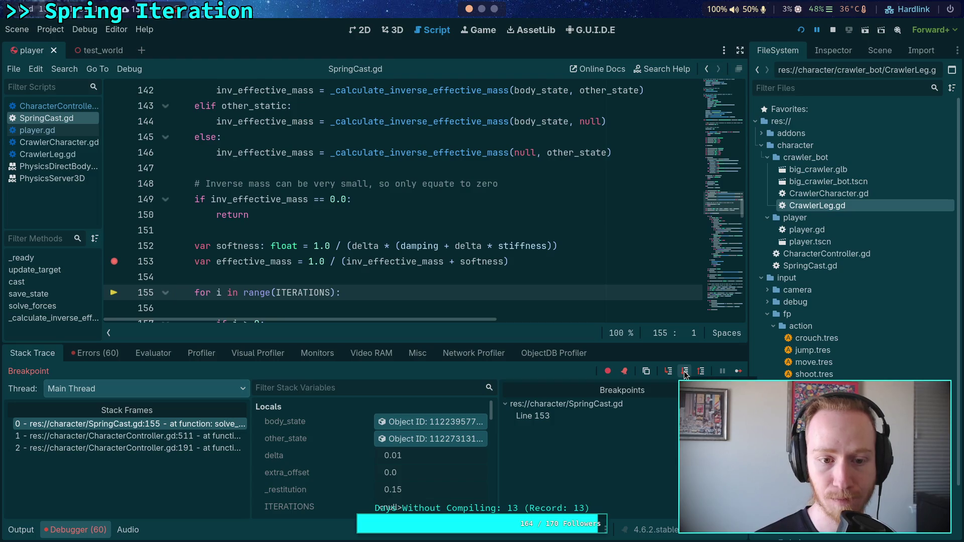
Step: Step over the body, other and relative contact velocity lines to the spring offset calculation
{"action": "left_click", "coordinate": [685, 372]}
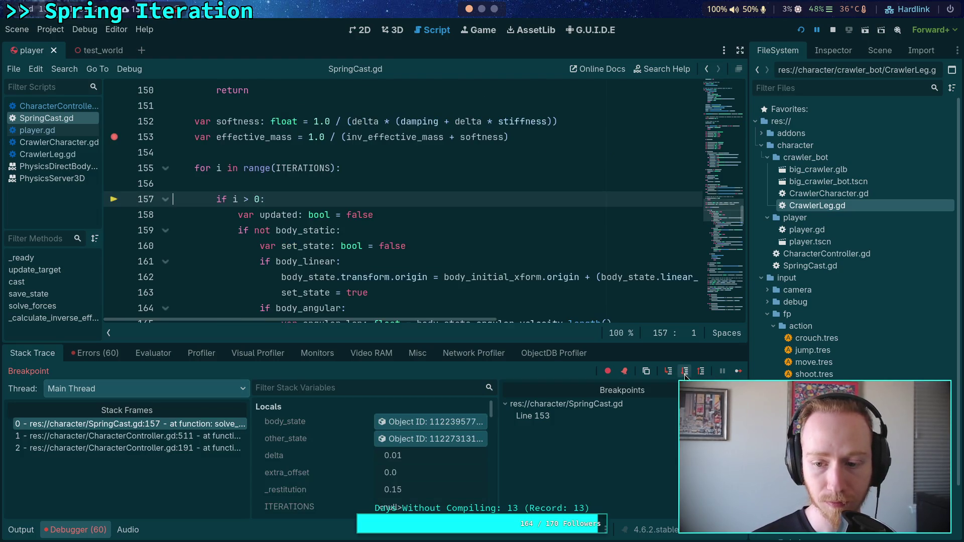
{"action": "left_click", "coordinate": [686, 372]}
{"action": "left_click", "coordinate": [685, 372]}
{"action": "left_click", "coordinate": [685, 372]}
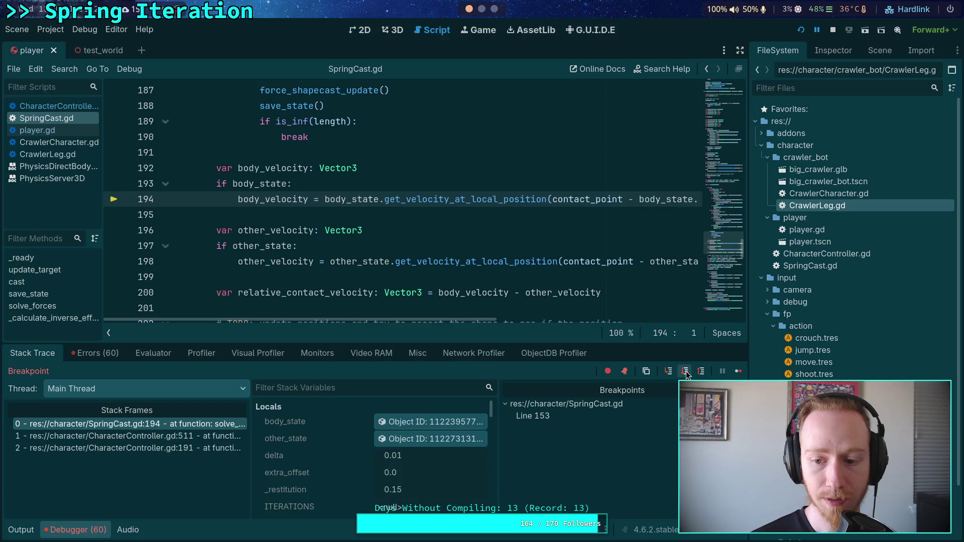
{"action": "left_click", "coordinate": [684, 372]}
{"action": "left_click", "coordinate": [684, 372]}
{"action": "left_click", "coordinate": [683, 372]}
{"action": "left_click", "coordinate": [684, 372]}
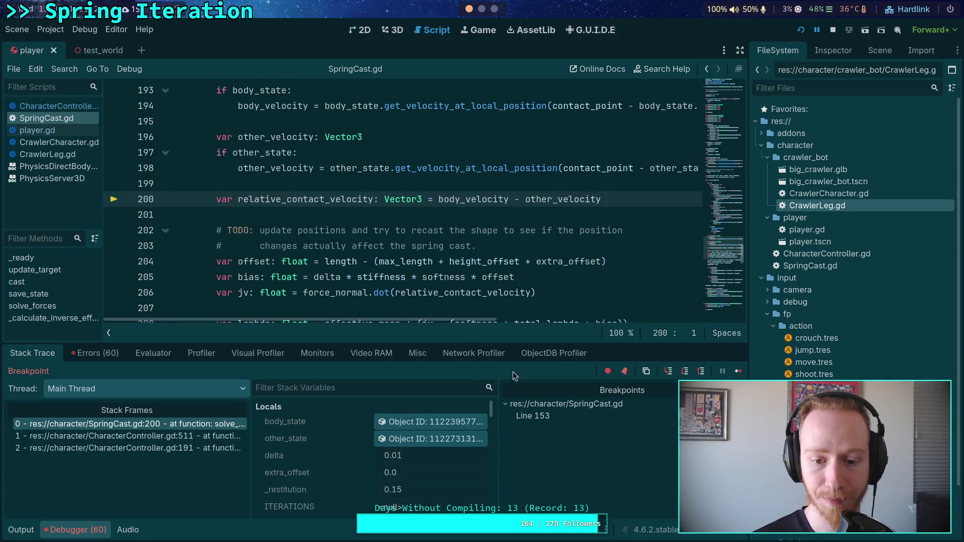
{"action": "left_click", "coordinate": [686, 372]}
Step: Enlarge the Stack Variables list and scroll through it to check the current values
{"action": "left_click_drag", "start_coordinate": [396, 344], "coordinate": [396, 281]}
{"action": "scroll", "coordinate": [397, 426], "scroll_direction": "down", "scroll_amount": 5}
{"action": "scroll", "coordinate": [404, 419], "scroll_direction": "down", "scroll_amount": 8}
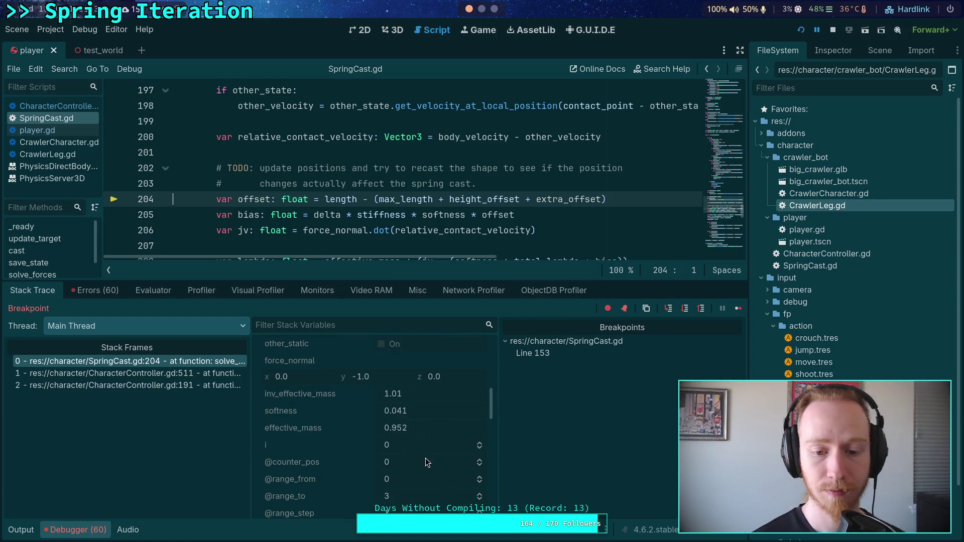
{"action": "scroll", "coordinate": [420, 452], "scroll_direction": "down", "scroll_amount": 3}
{"action": "scroll", "coordinate": [420, 442], "scroll_direction": "down", "scroll_amount": 6}
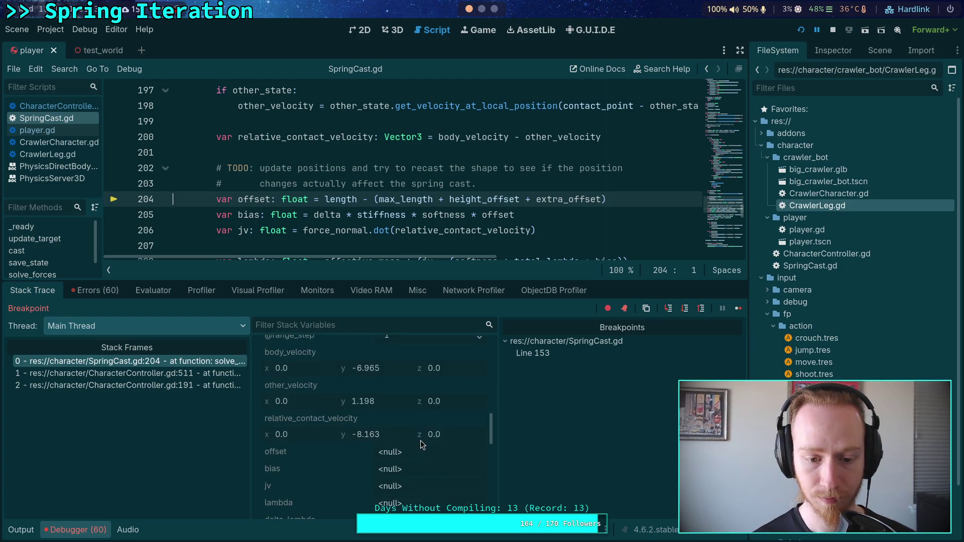
{"action": "scroll", "coordinate": [420, 444], "scroll_direction": "down", "scroll_amount": 5}
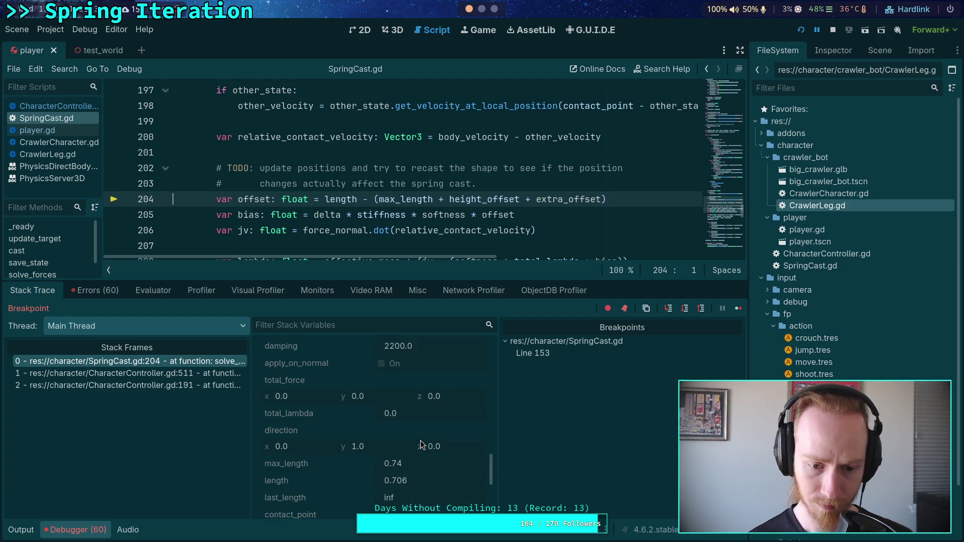
{"action": "mouse_move", "coordinate": [421, 441]}
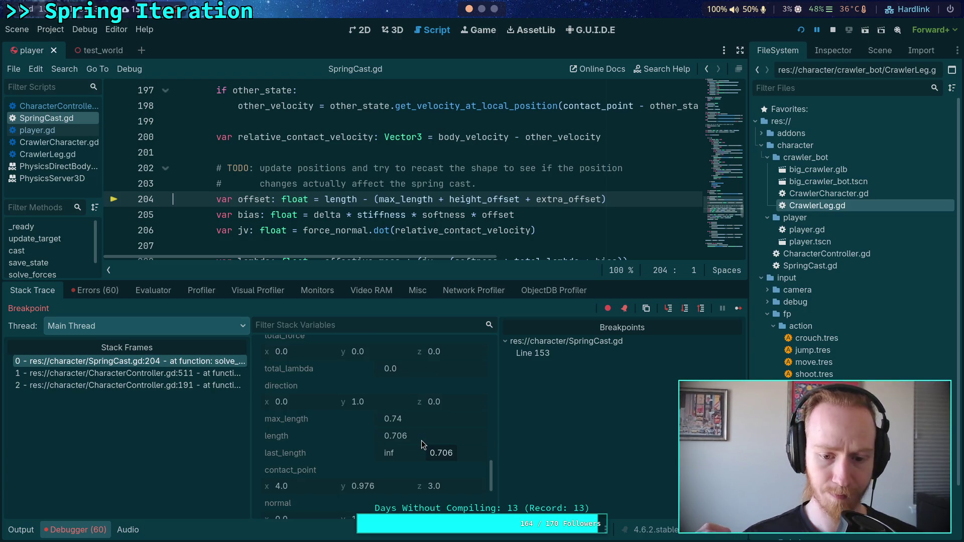
Step: Step past the offset and bias lines and the total_lambda update
{"action": "left_click", "coordinate": [684, 309]}
{"action": "left_click", "coordinate": [684, 308]}
{"action": "left_click", "coordinate": [684, 308]}
{"action": "left_click", "coordinate": [684, 309]}
{"action": "left_click", "coordinate": [685, 309]}
{"action": "left_click", "coordinate": [686, 310]}
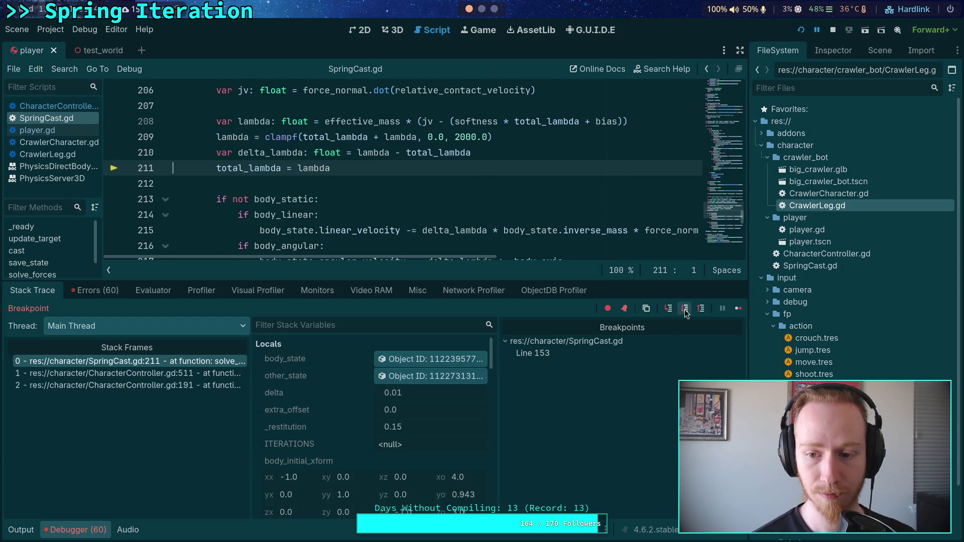
{"action": "left_click", "coordinate": [685, 309]}
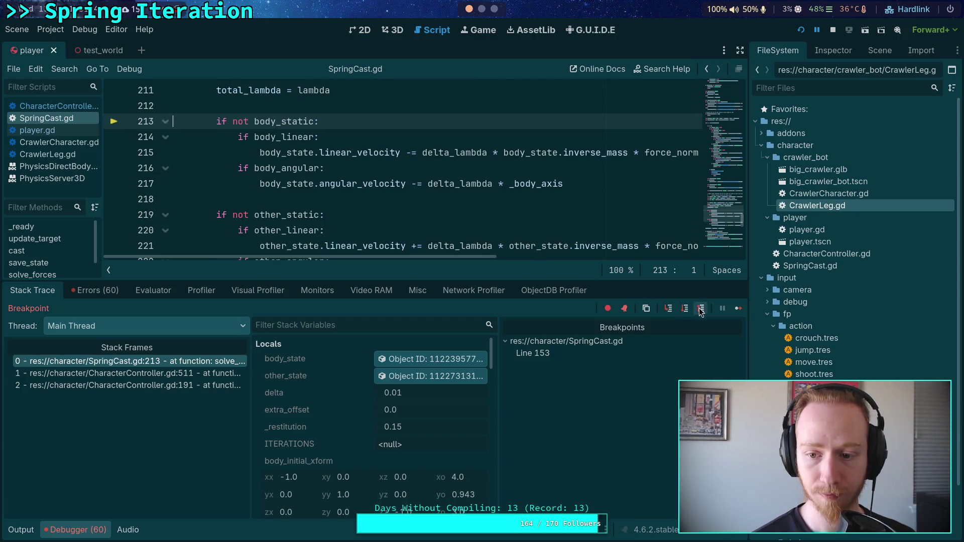
Step: Step through both bodies' velocity updates until the loop returns to line 157
{"action": "left_click", "coordinate": [684, 310]}
{"action": "left_click", "coordinate": [684, 309]}
{"action": "left_click", "coordinate": [684, 310]}
{"action": "left_click", "coordinate": [684, 309]}
{"action": "left_click", "coordinate": [684, 309]}
{"action": "left_click", "coordinate": [684, 309]}
{"action": "left_click", "coordinate": [685, 310]}
{"action": "left_click", "coordinate": [686, 310]}
{"action": "left_click", "coordinate": [686, 311]}
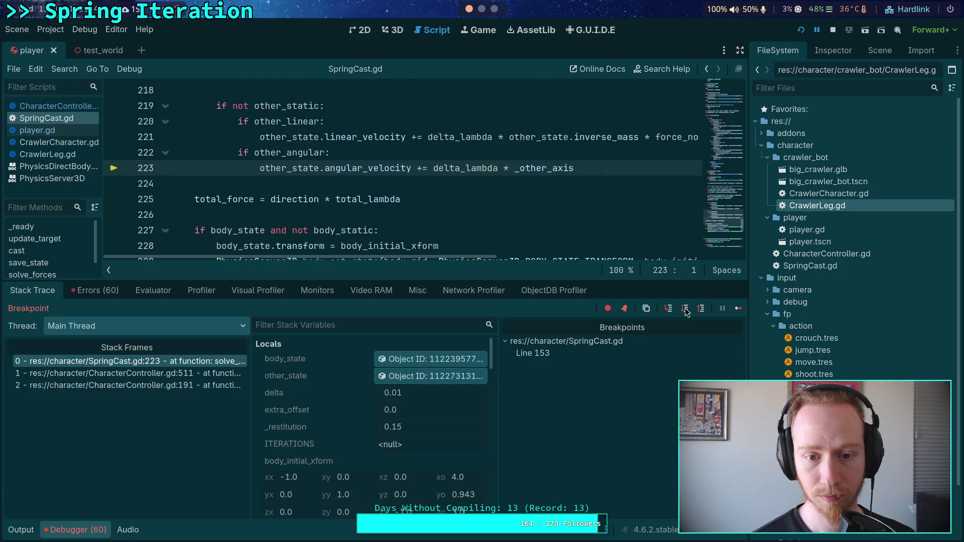
{"action": "left_click", "coordinate": [685, 310]}
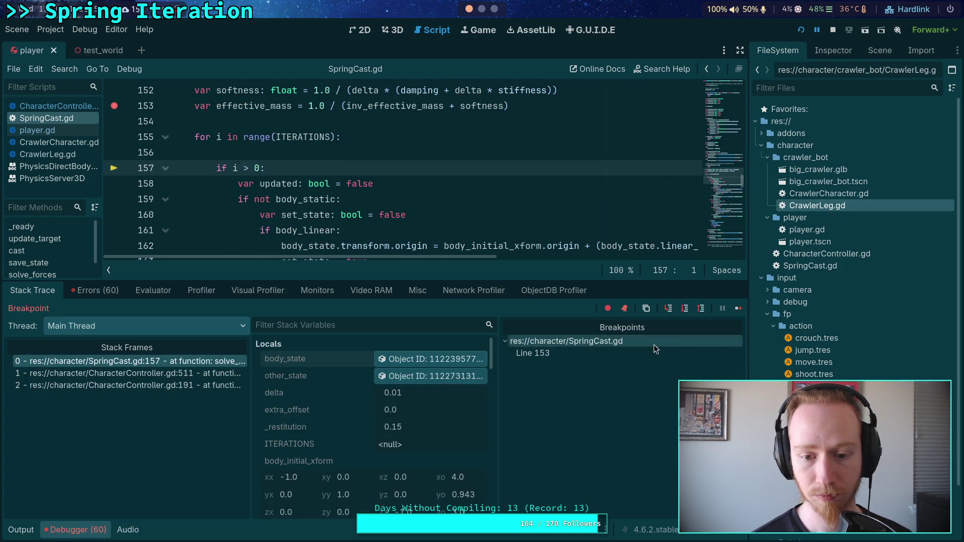
Step: Alternate between body_state and other_state remote physics properties in the Inspector, then move to the terminal workspace
{"action": "left_click", "coordinate": [833, 50]}
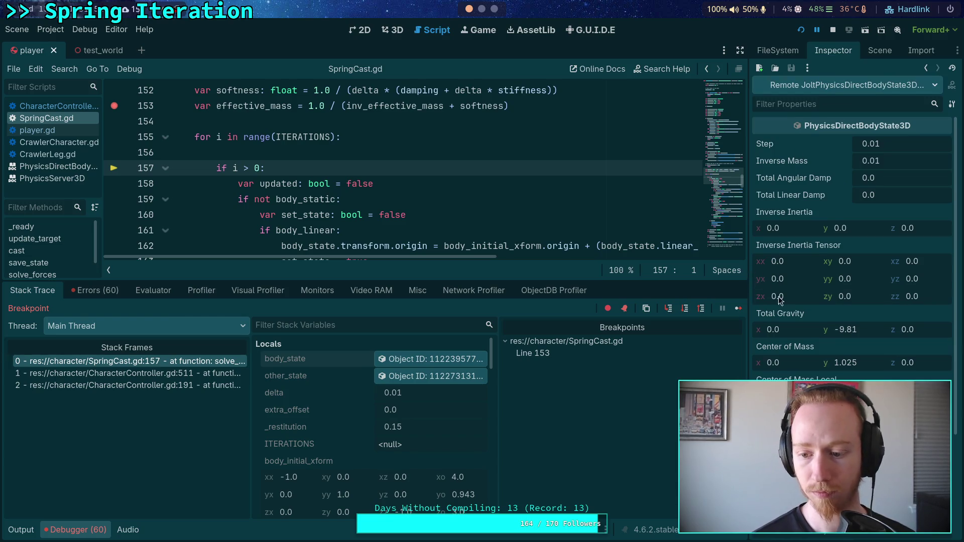
{"action": "scroll", "coordinate": [769, 290], "scroll_direction": "down", "scroll_amount": 5}
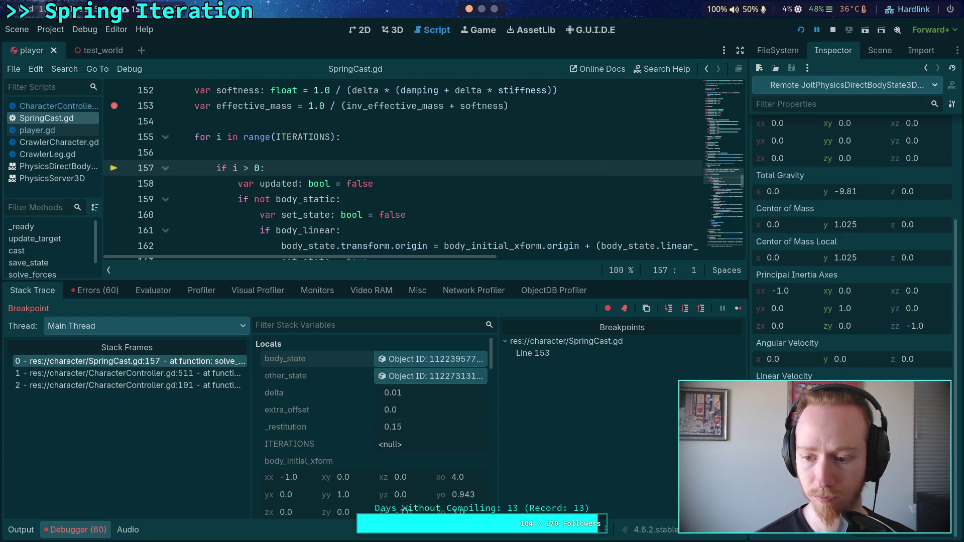
{"action": "left_click", "coordinate": [426, 375]}
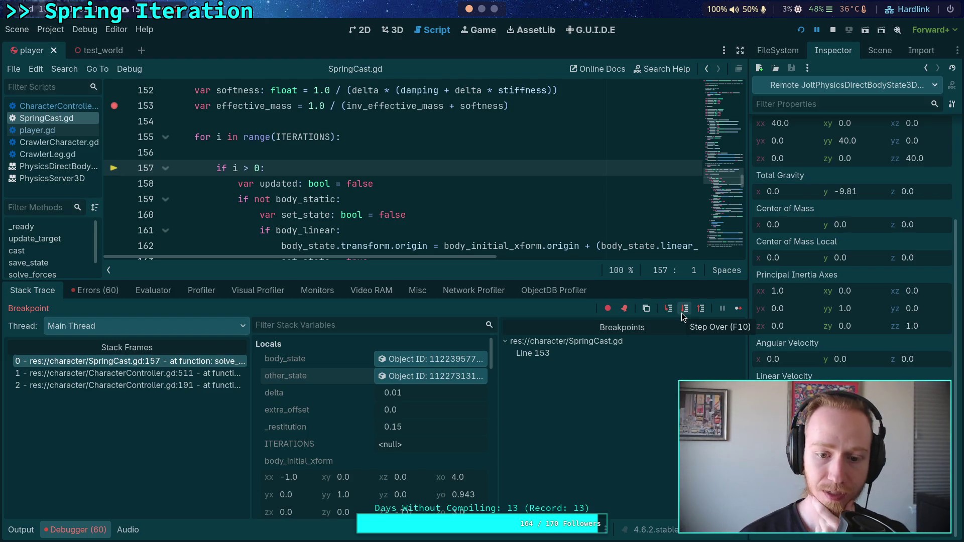
{"action": "left_click", "coordinate": [456, 363]}
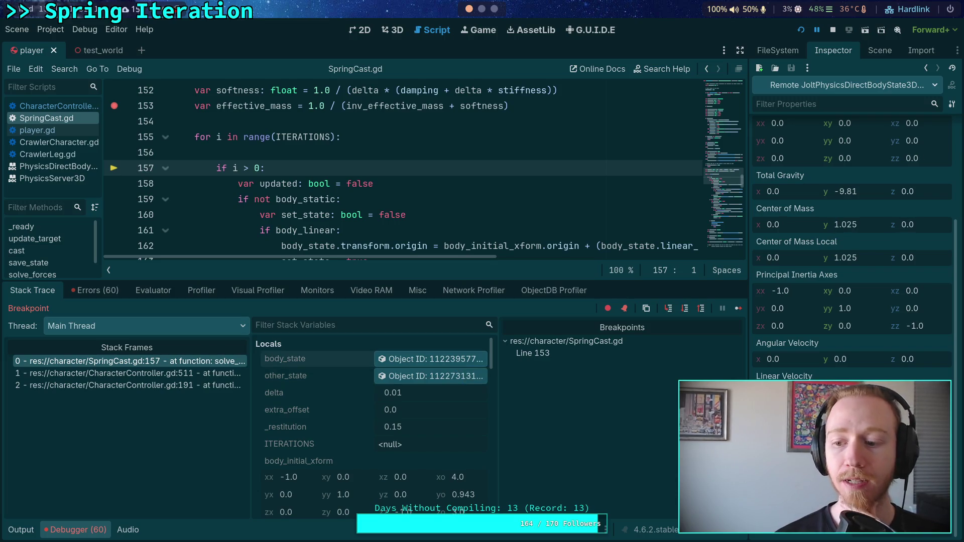
{"action": "left_click", "coordinate": [474, 376]}
{"action": "left_click", "coordinate": [473, 362]}
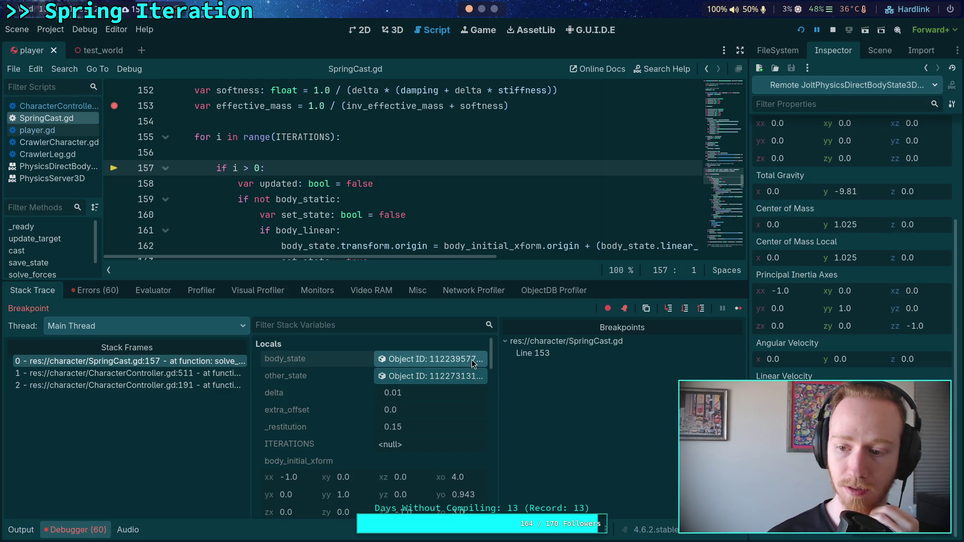
{"action": "left_click", "coordinate": [471, 377]}
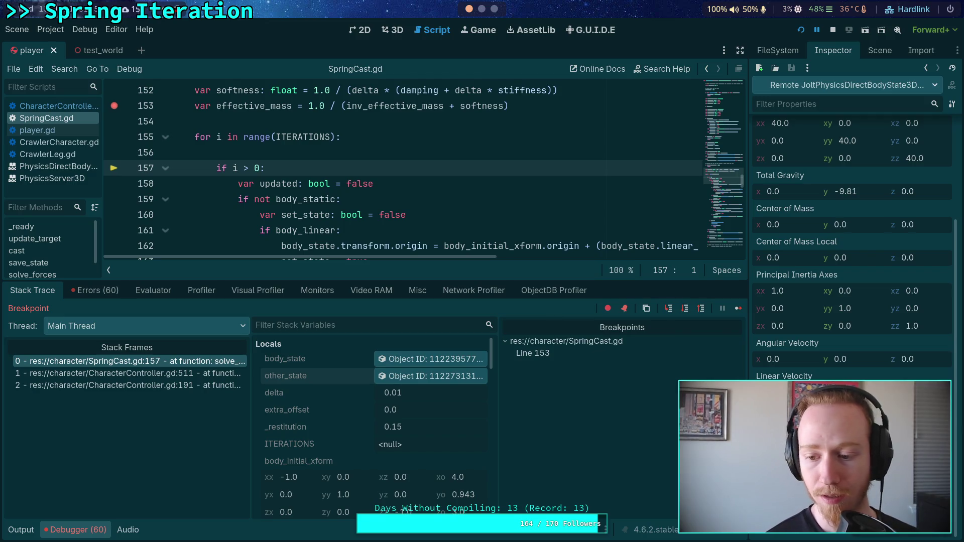
{"action": "left_click_drag", "start_coordinate": [748, 291], "coordinate": [752, 291]}
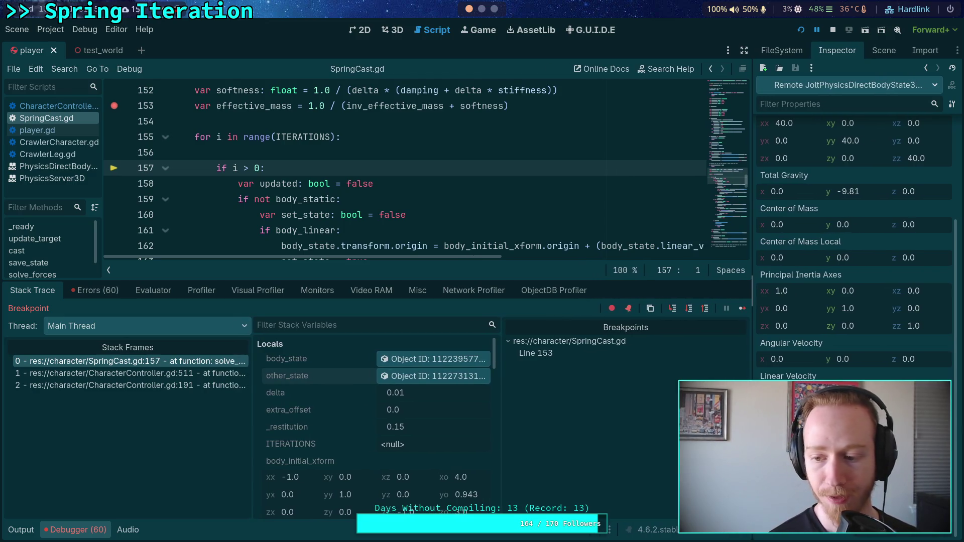
{"action": "left_click", "coordinate": [433, 359]}
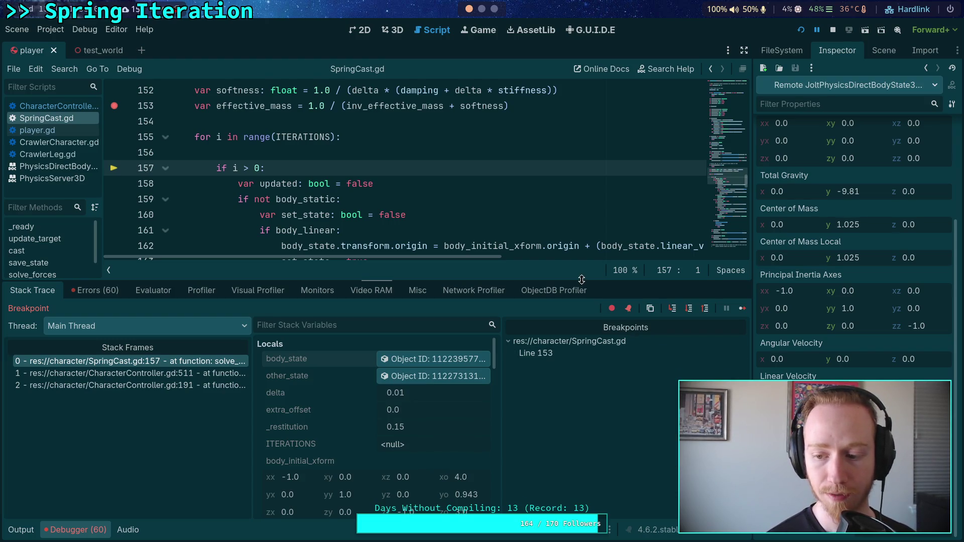
{"action": "left_click", "coordinate": [481, 8]}
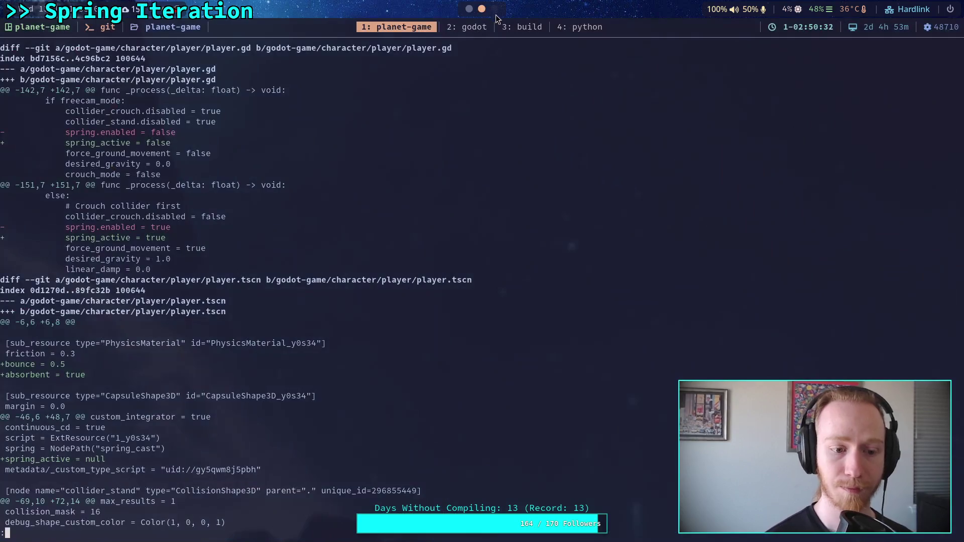
Step: In the Python REPL, store x1 = 0.943
{"action": "left_click", "coordinate": [580, 27]}
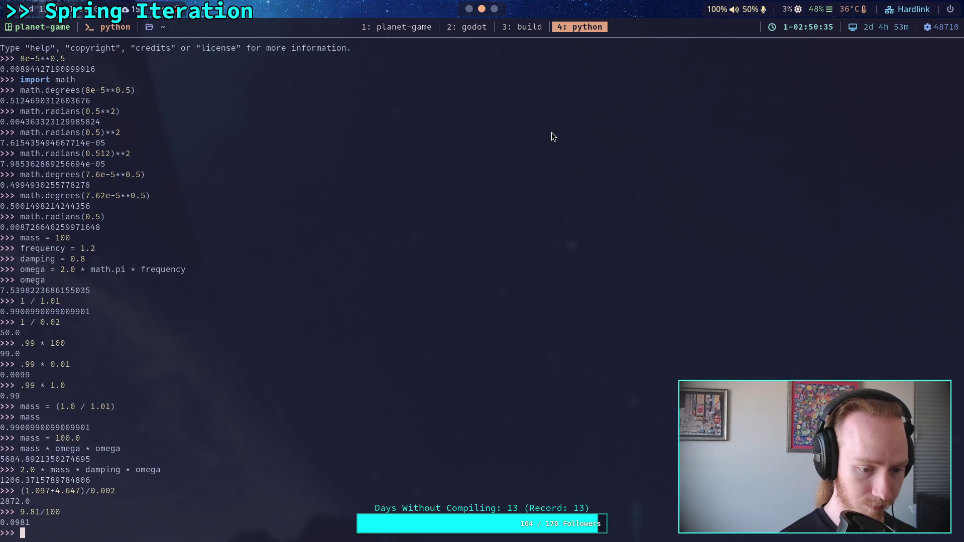
{"action": "type", "text": "x1 ="}
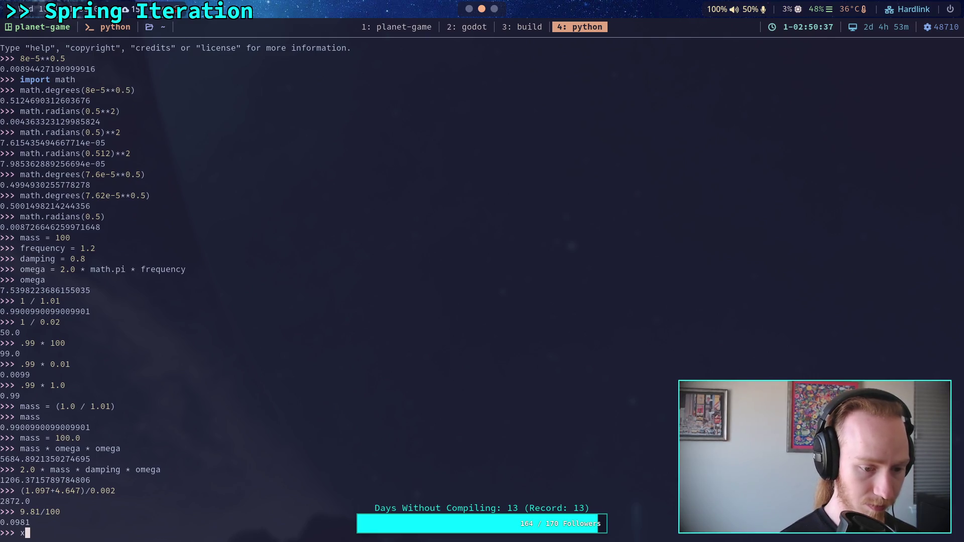
{"action": "type", "text": ".943"}
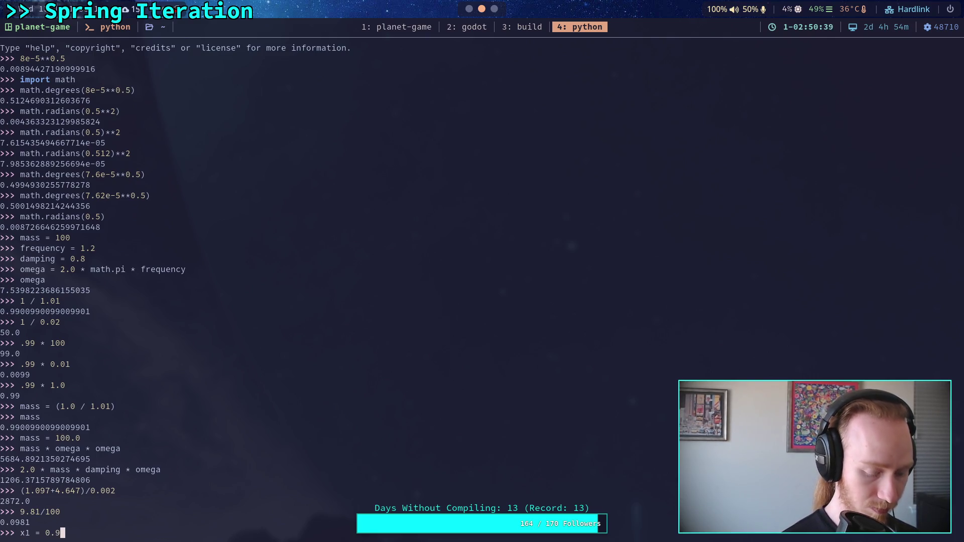
{"action": "key", "text": "Return"}
Step: Read other_state's value in Godot and store it as x2 (about 0.726) in the REPL
{"action": "type", "text": "k"}
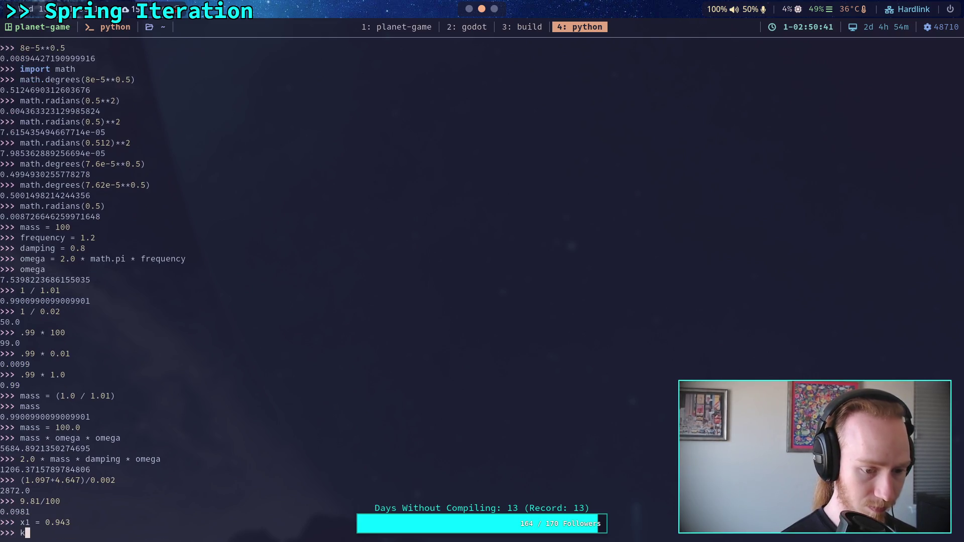
{"action": "type", "text": "1 ="}
{"action": "key", "text": "super+2"}
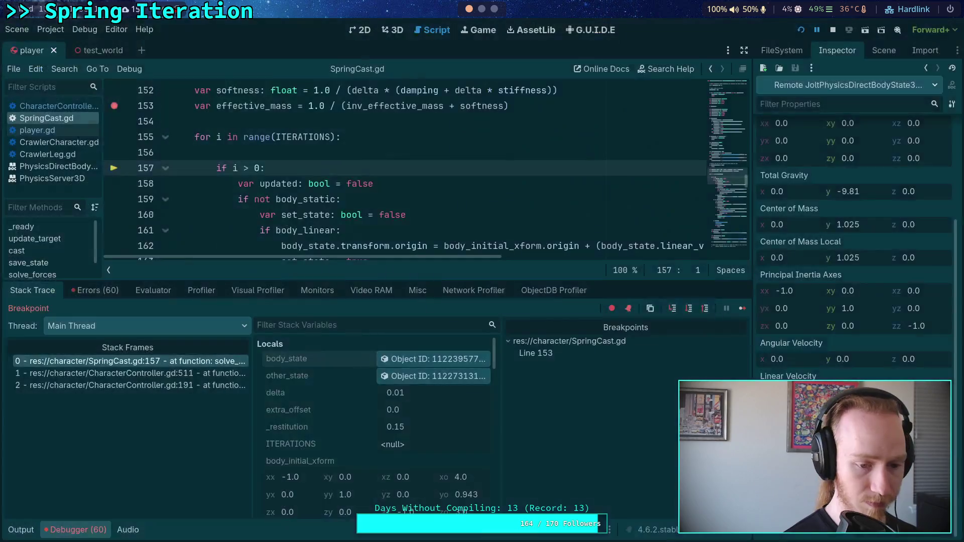
{"action": "left_click", "coordinate": [432, 376]}
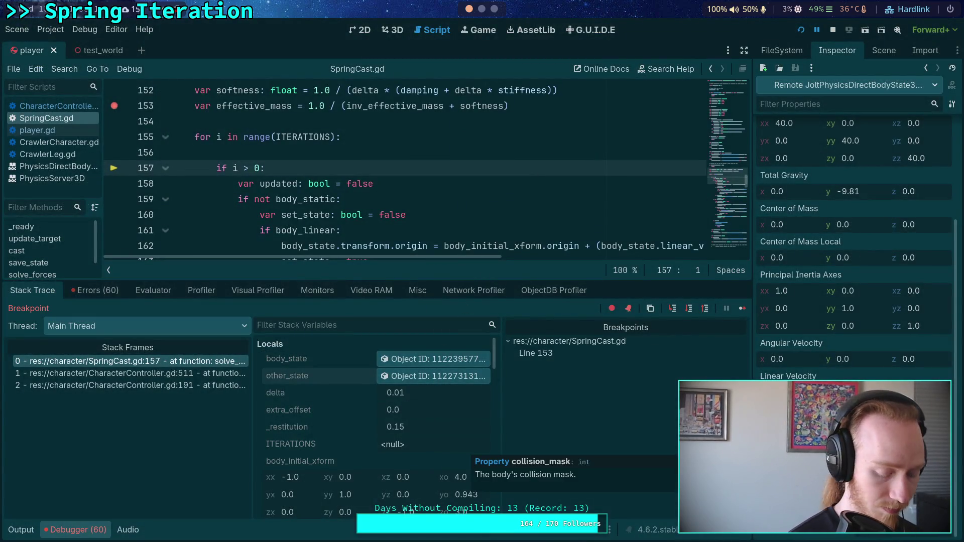
{"action": "key", "text": "super+4"}
{"action": "type", "text": "0.725"}
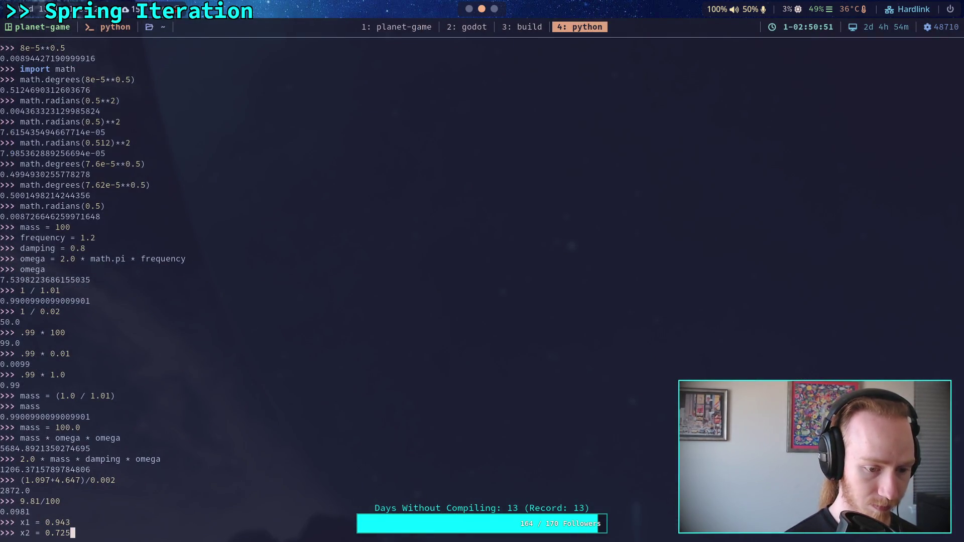
{"action": "key", "text": "Return"}
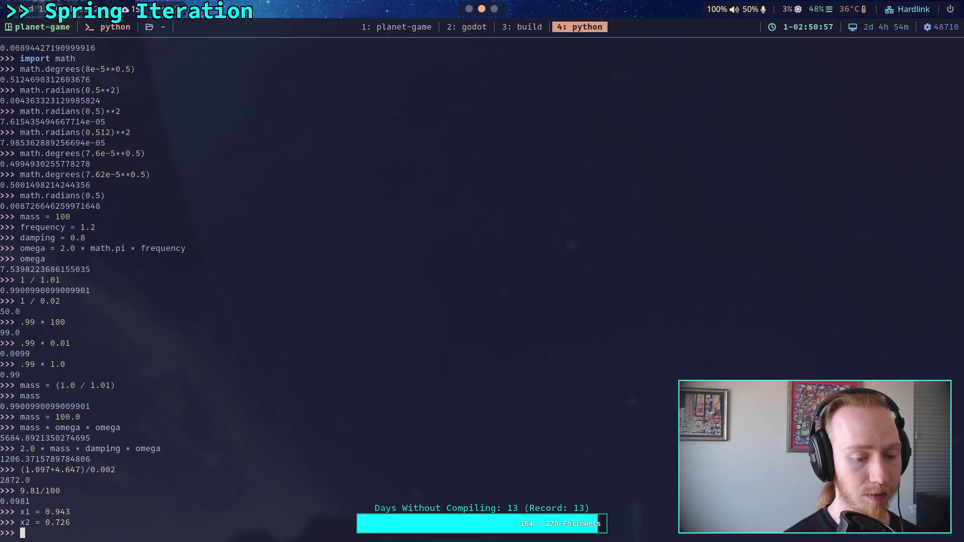
Step: Compute x2 - x1 and x1 - x2, giving 0.217
{"action": "type", "text": "x2 -"}
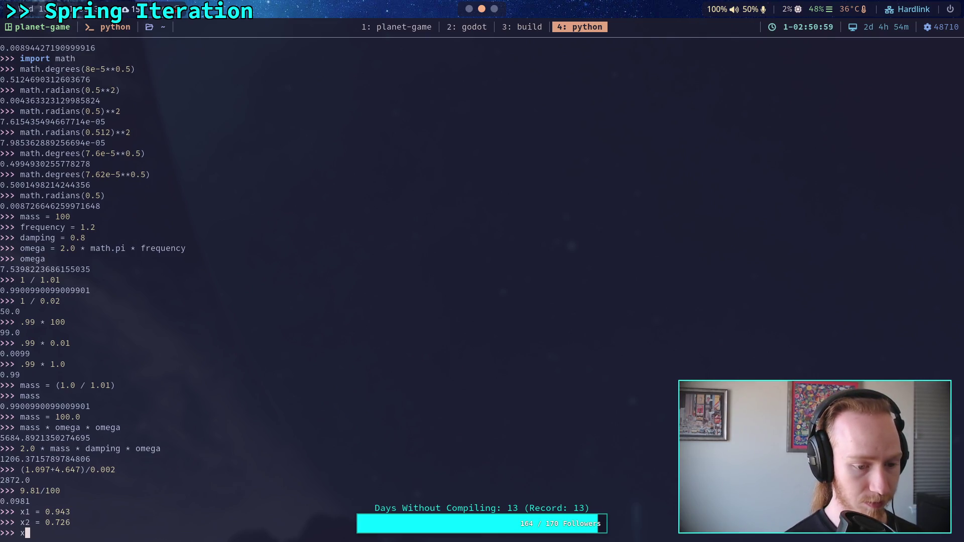
{"action": "type", "text": " x1"}
{"action": "key", "text": "Return"}
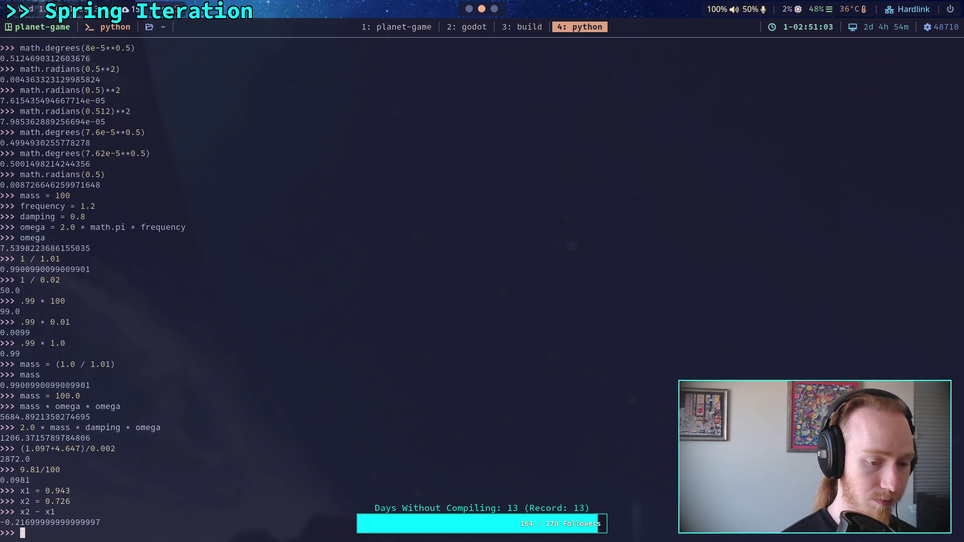
{"action": "type", "text": "x1 - x2"}
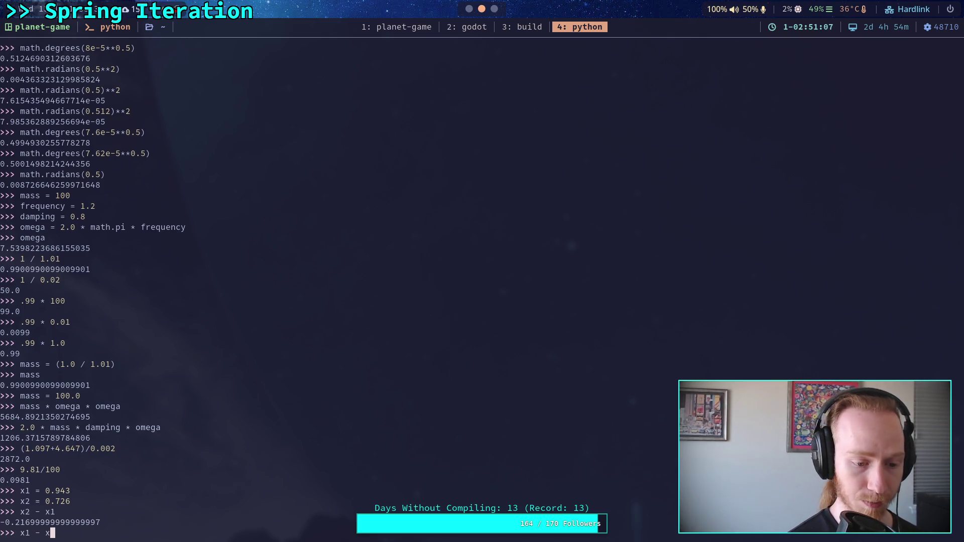
{"action": "key", "text": "Return"}
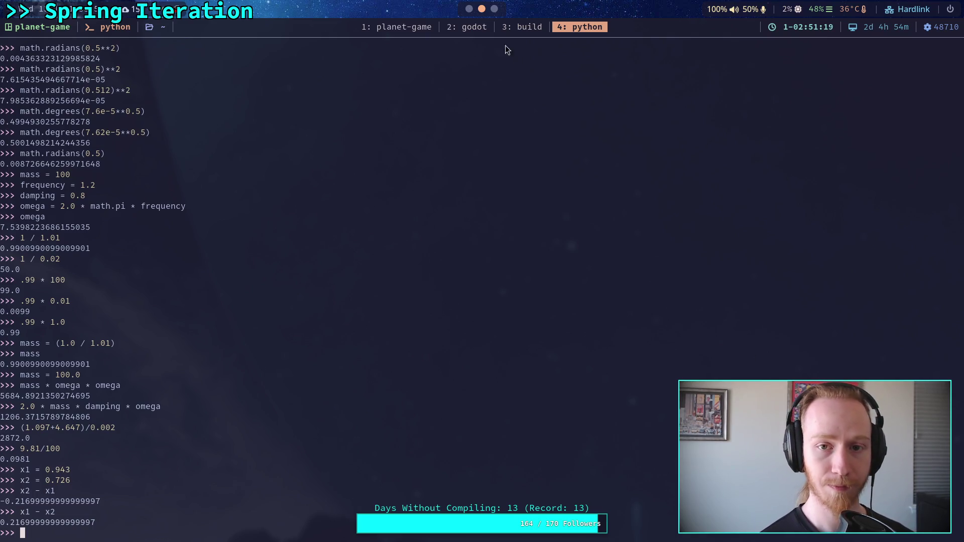
Step: Clear abandoned entries and draft initial_length = 0.702 at the prompt without running it
{"action": "type", "text": "x1"}
{"action": "key", "text": "BackSpace"}
{"action": "key", "text": "BackSpace"}
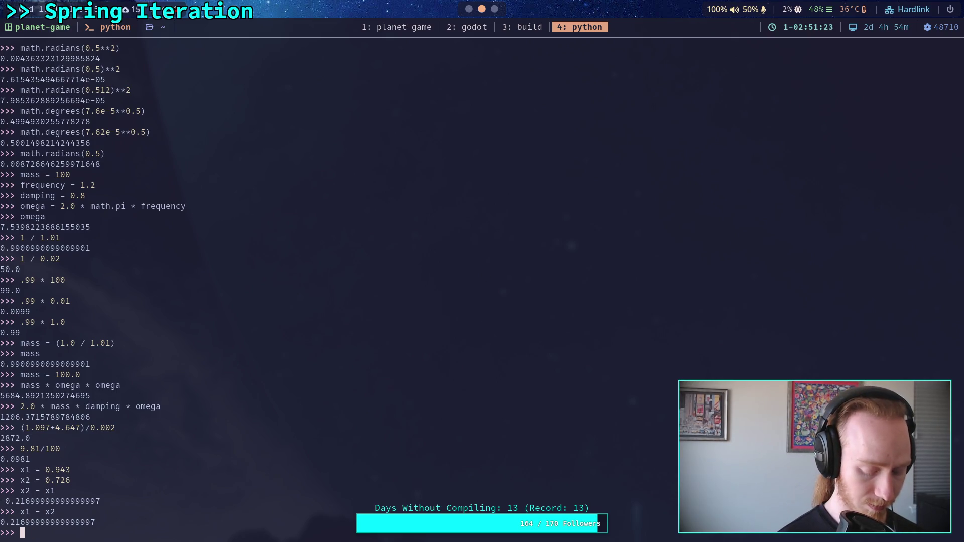
{"action": "type", "text": "k"}
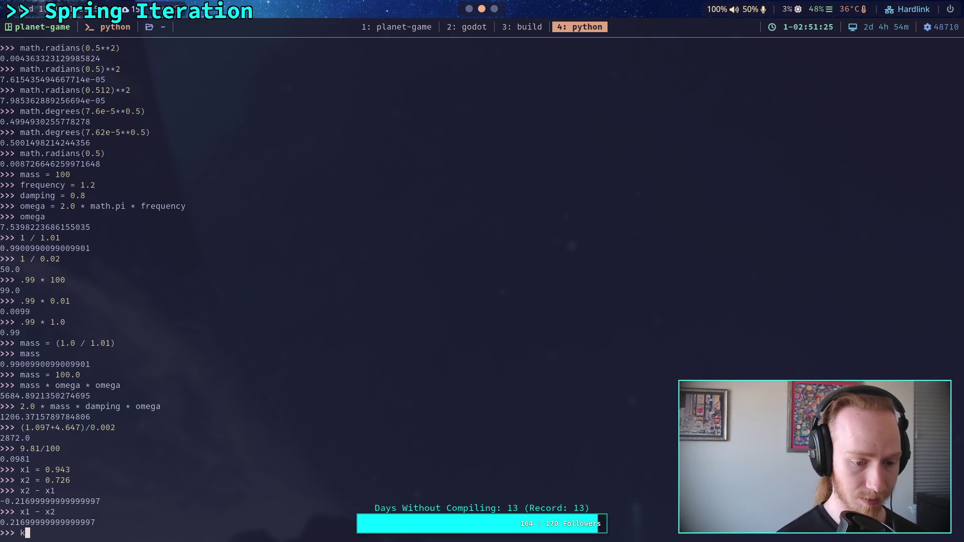
{"action": "key", "text": "BackSpace"}
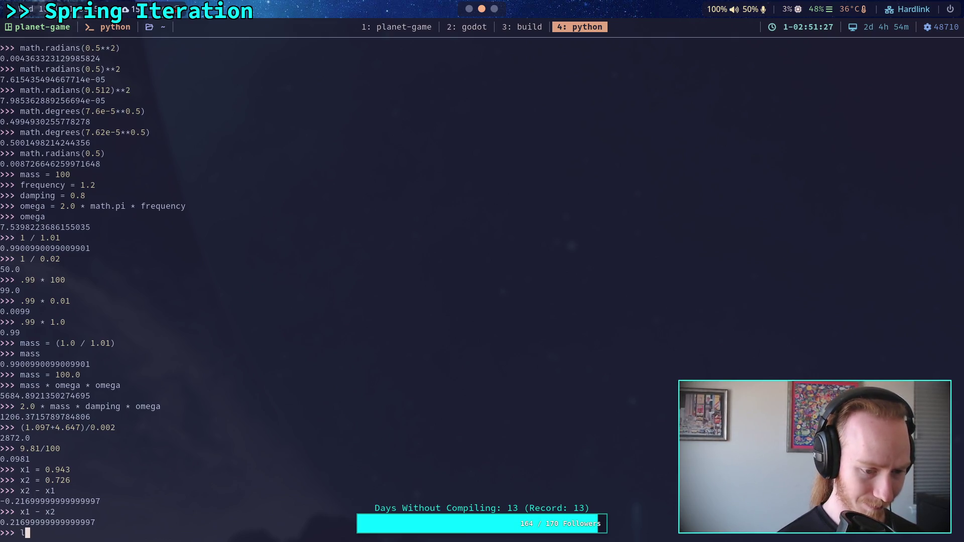
{"action": "type", "text": "k = 5"}
{"action": "key", "text": "BackSpace"}
{"action": "key", "text": "BackSpace"}
{"action": "key", "text": "BackSpace"}
{"action": "type", "text": "initial_le"}
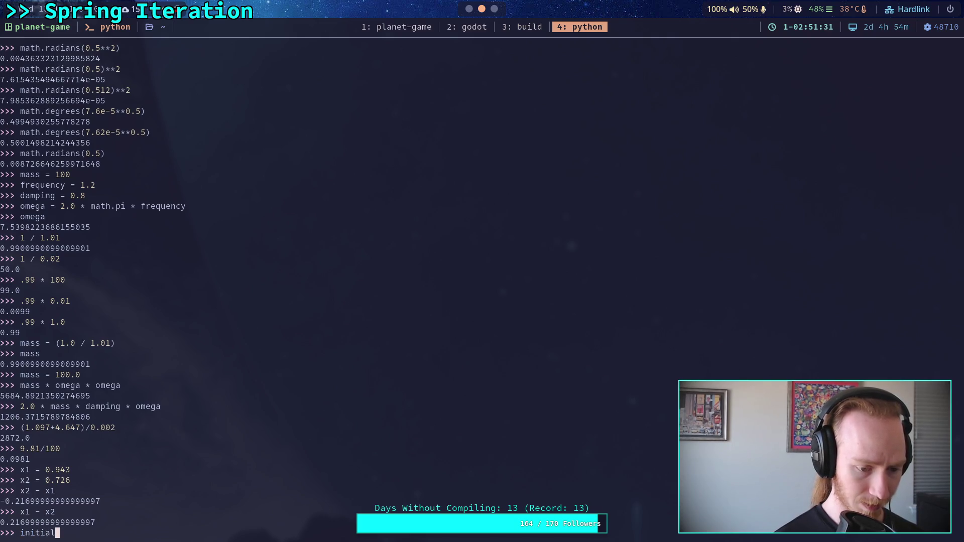
{"action": "type", "text": "ngth = "}
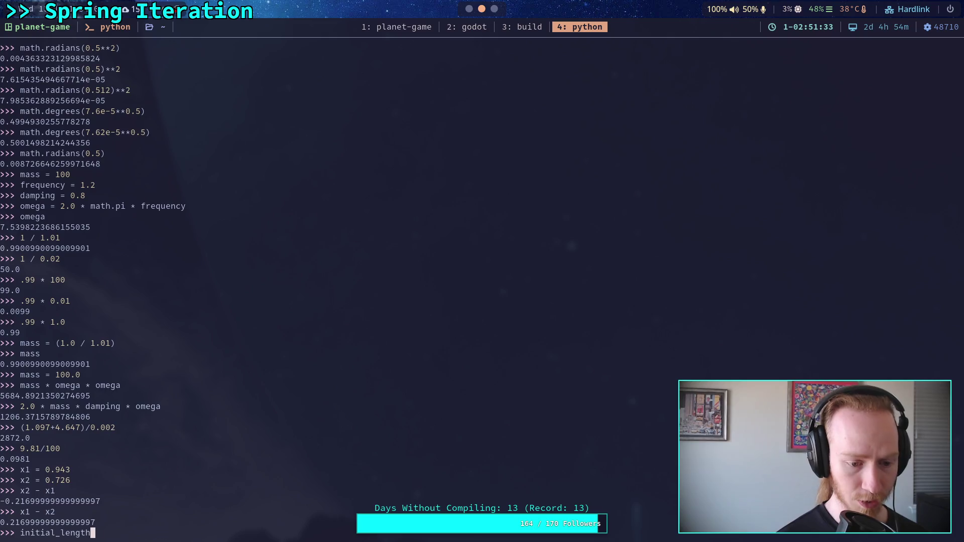
{"action": "type", "text": "0.6"}
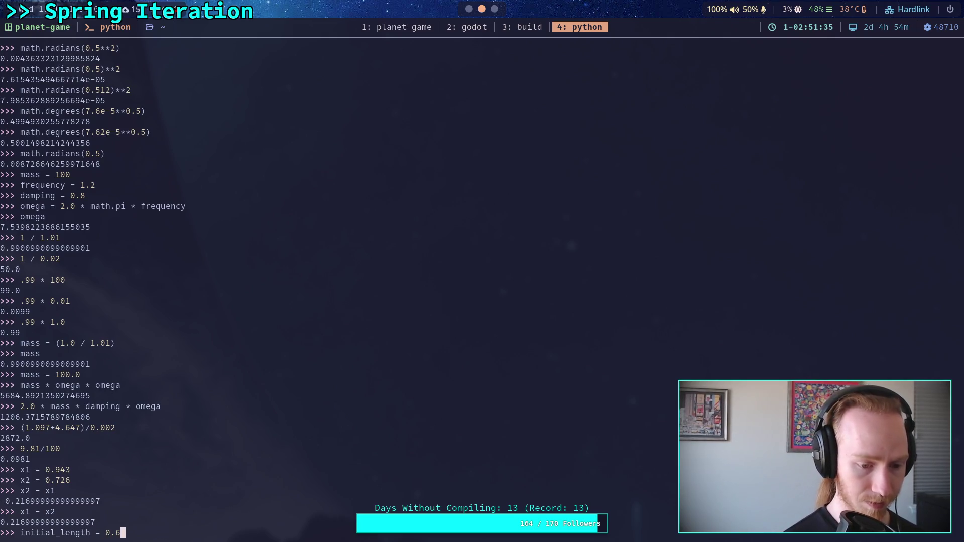
{"action": "key", "text": "BackSpace"}
{"action": "type", "text": "702"}
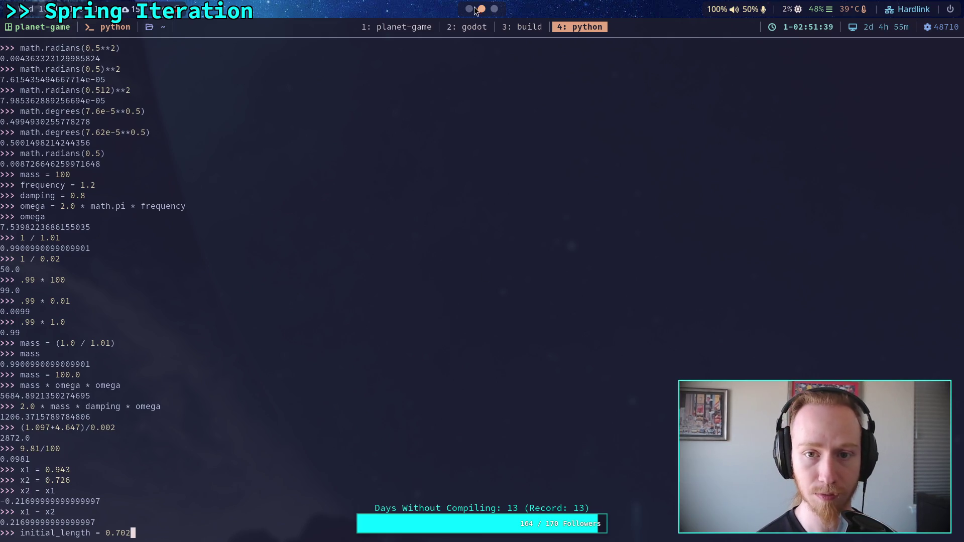
{"action": "key", "text": "super+2"}
{"action": "scroll", "coordinate": [402, 437], "scroll_direction": "down", "scroll_amount": 2}
{"action": "scroll", "coordinate": [402, 441], "scroll_direction": "down", "scroll_amount": 4}
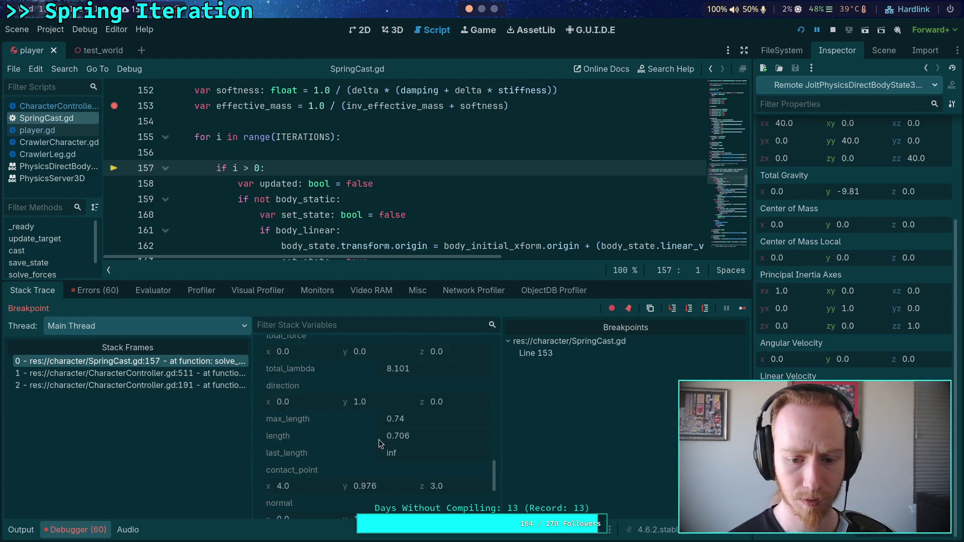
Step: Read length 0.70567 in Godot and set initial_length = 0.70567 in the REPL
{"action": "scroll", "coordinate": [385, 221], "scroll_direction": "down", "scroll_amount": 5}
{"action": "scroll", "coordinate": [385, 222], "scroll_direction": "down", "scroll_amount": 10}
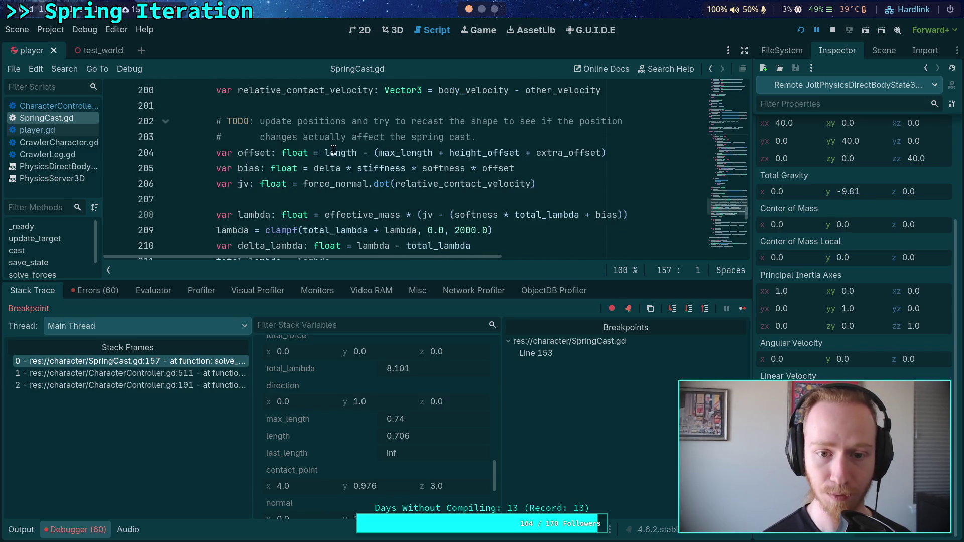
{"action": "mouse_move", "coordinate": [334, 150]}
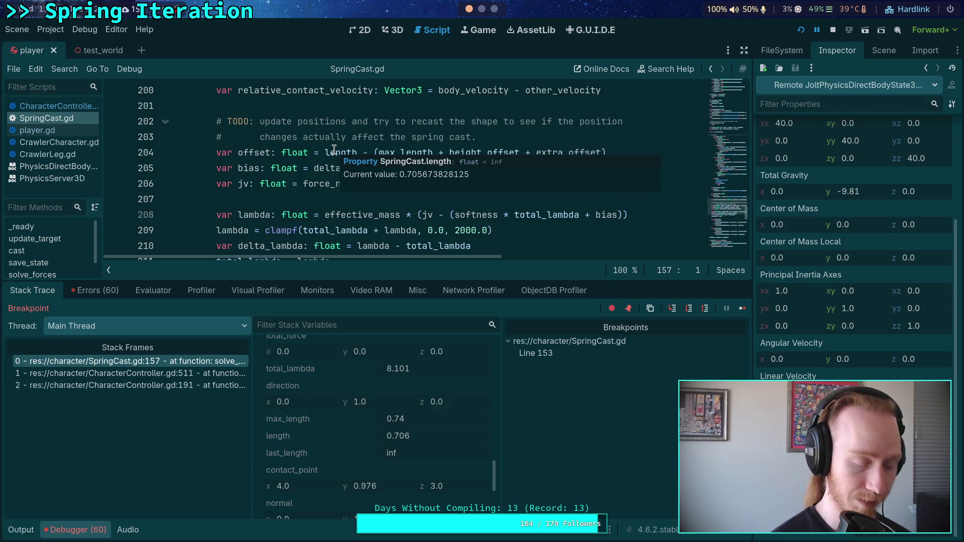
{"action": "key", "text": "super+4"}
{"action": "key", "text": "BackSpace"}
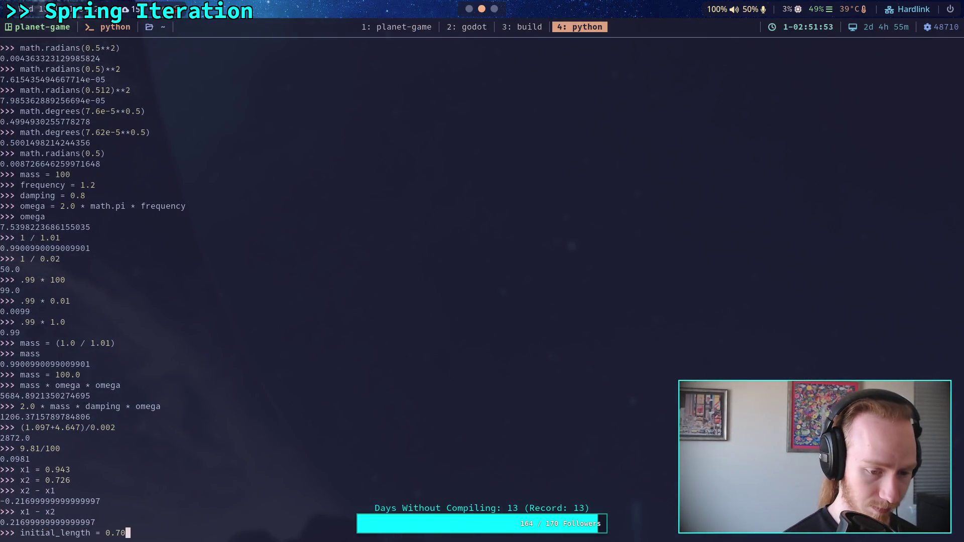
{"action": "type", "text": "567"}
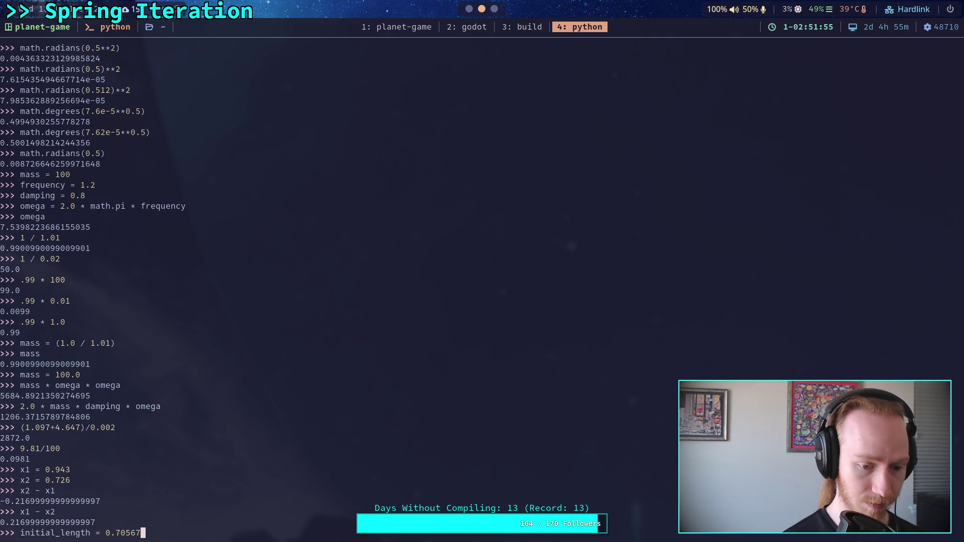
{"action": "key", "text": "Return"}
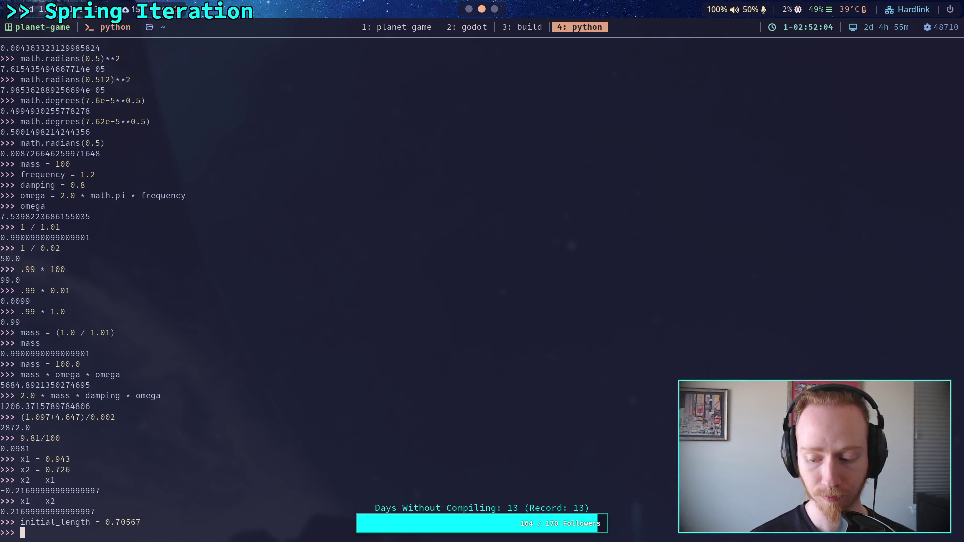
Step: Set max_length = 0.74 and evaluate max_length - initial_length, giving about 0.0343
{"action": "type", "text": "max_leng"}
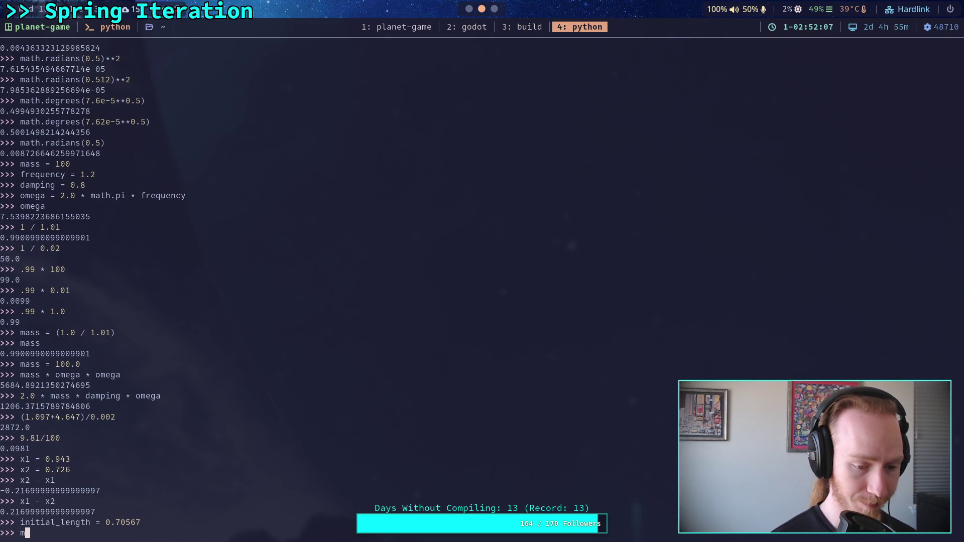
{"action": "type", "text": "th = 0.5"}
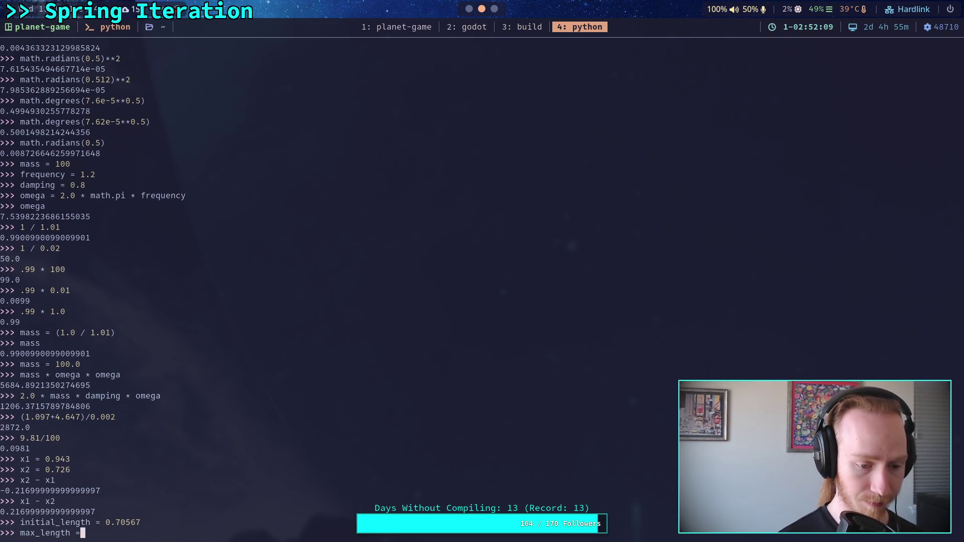
{"action": "key", "text": "BackSpace"}
{"action": "type", "text": "6"}
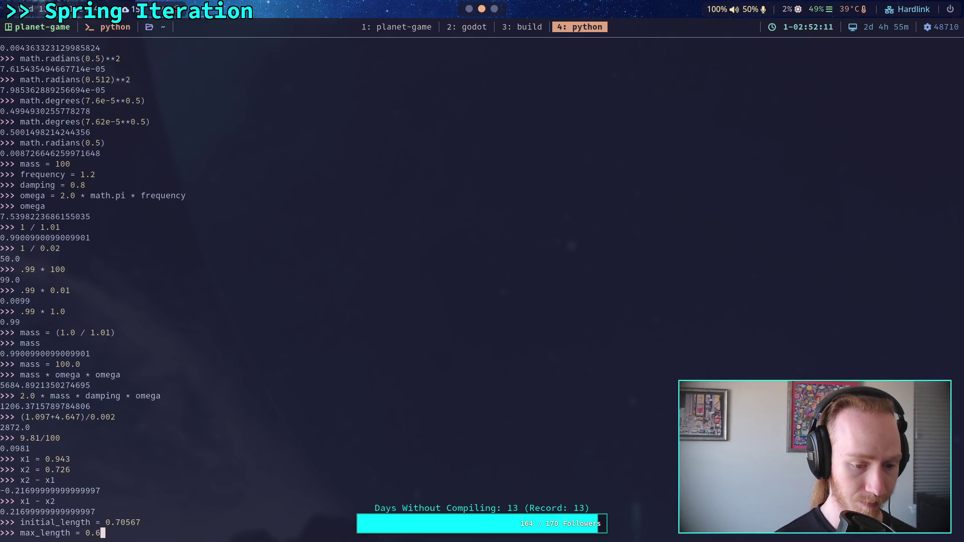
{"action": "key", "text": "BackSpace"}
{"action": "type", "text": "74"}
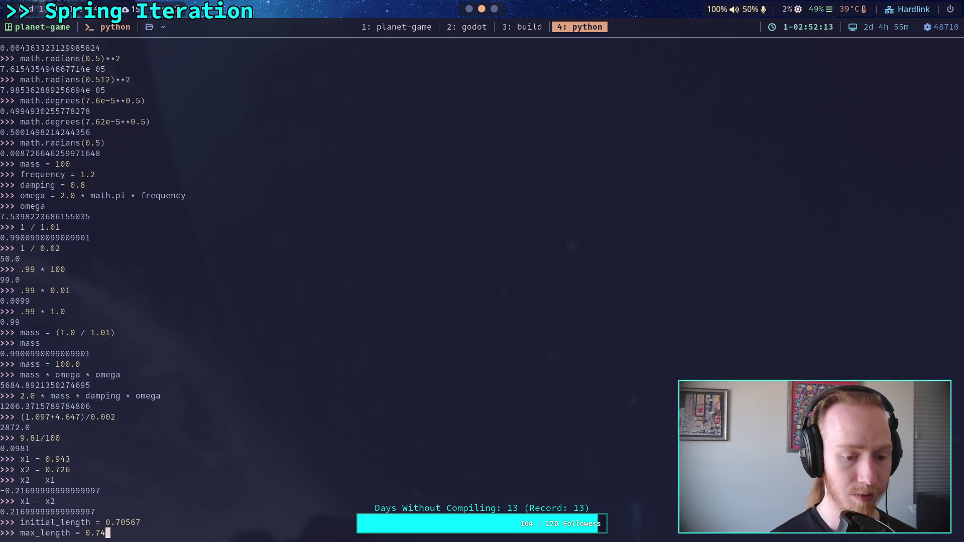
{"action": "key", "text": "Return"}
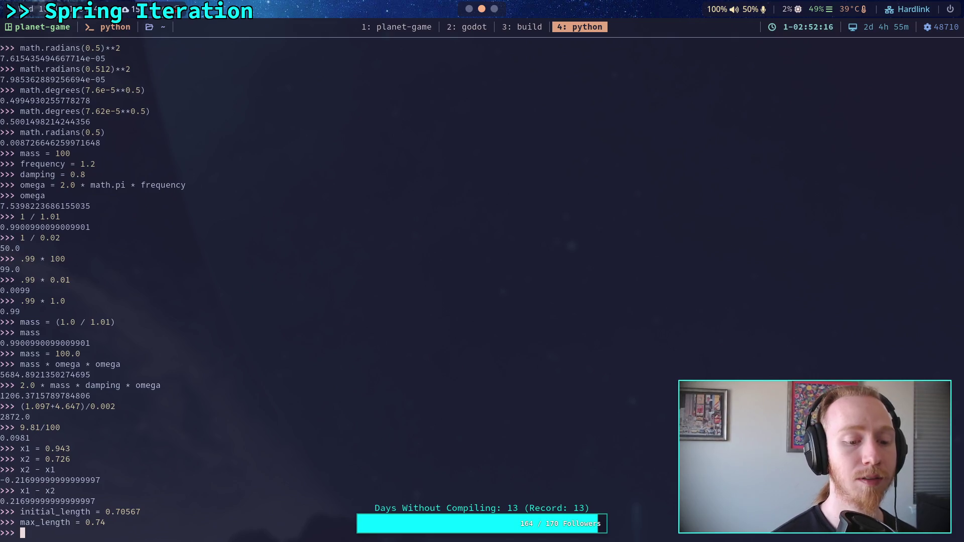
{"action": "type", "text": "max_length - initial_length"}
{"action": "key", "text": "Return"}
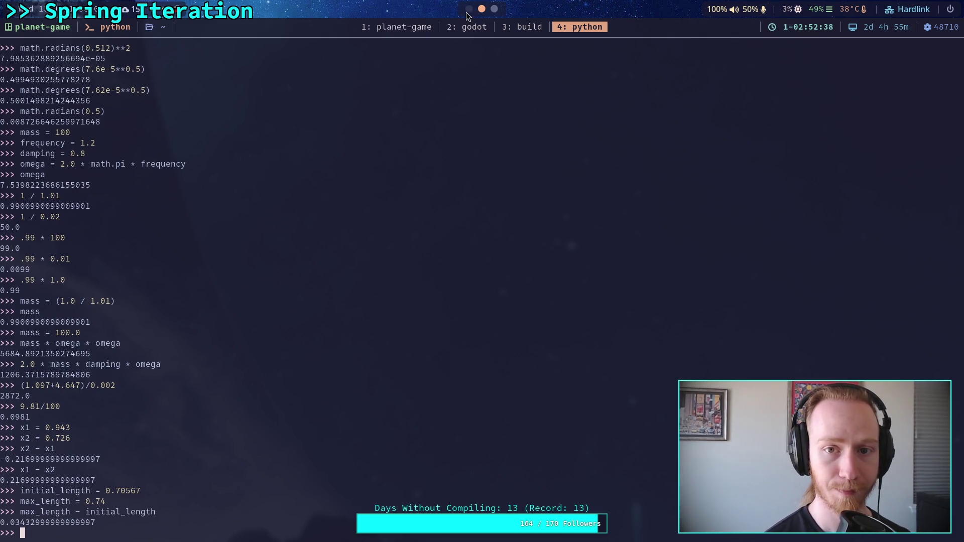
{"action": "key", "text": "super+2"}
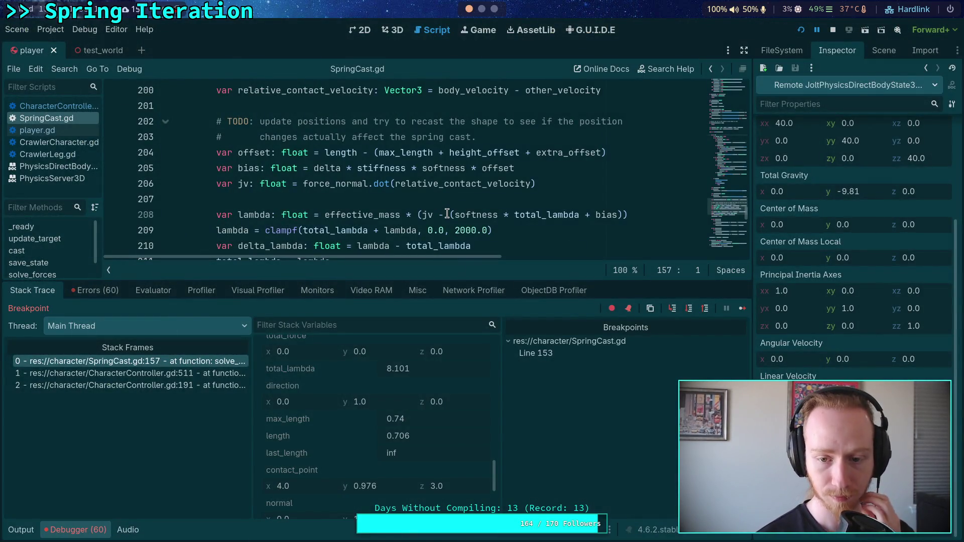
Step: Step the paused solver over successive lines until execution reaches line 162
{"action": "left_click", "coordinate": [689, 308]}
{"action": "left_click", "coordinate": [690, 308]}
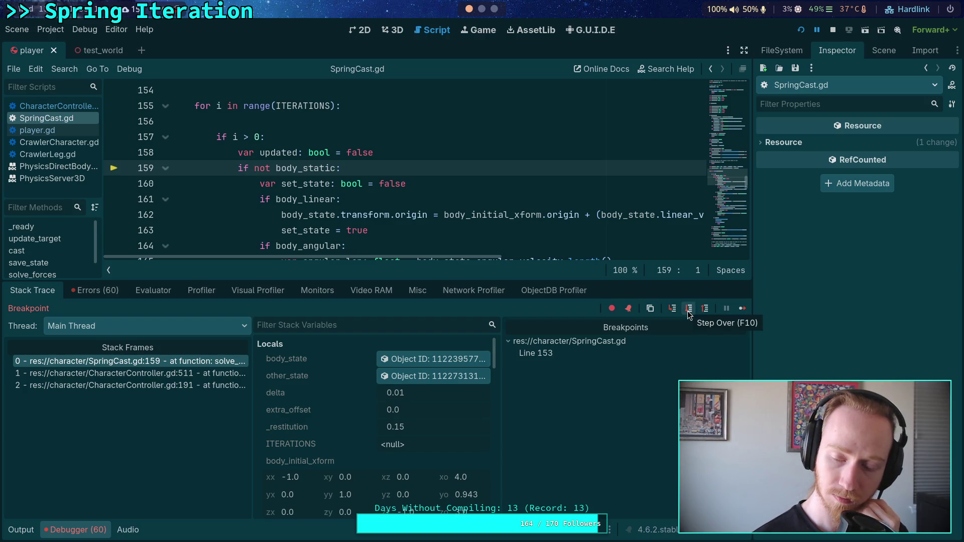
{"action": "left_click", "coordinate": [688, 310]}
{"action": "left_click", "coordinate": [689, 309]}
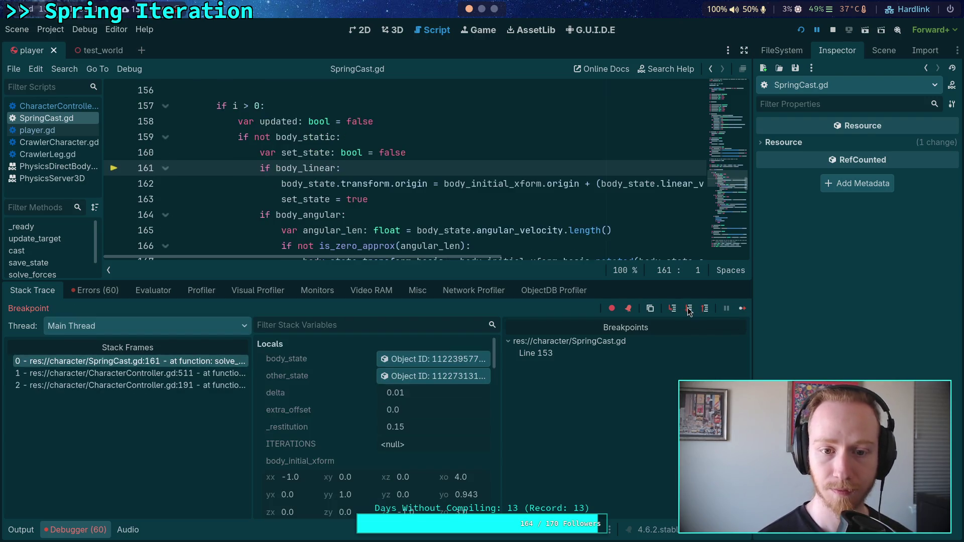
{"action": "left_click", "coordinate": [689, 309]}
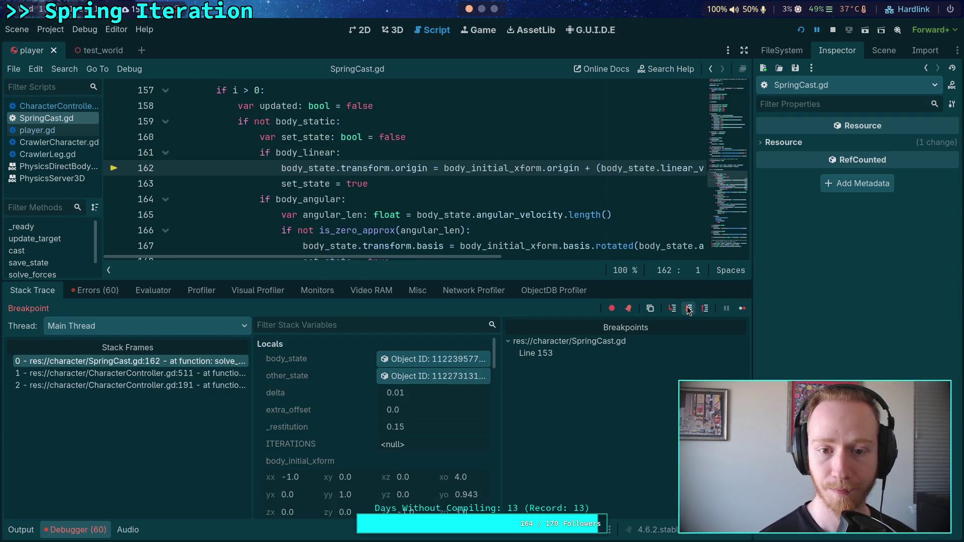
Step: Show body_state's remote properties in the Inspector and scroll through them
{"action": "left_click", "coordinate": [432, 359]}
{"action": "scroll", "coordinate": [853, 251], "scroll_direction": "down", "scroll_amount": 3}
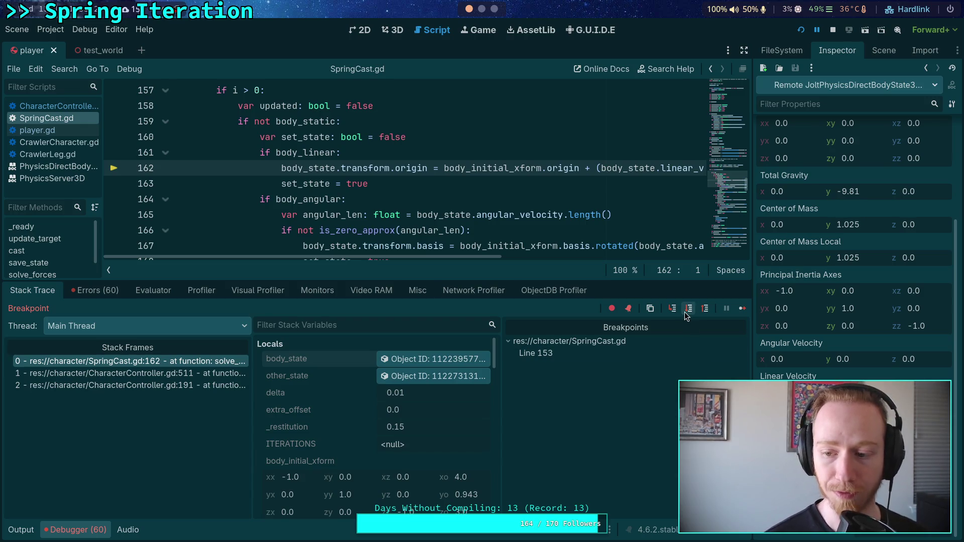
{"action": "mouse_move", "coordinate": [466, 261]}
{"action": "left_mouse_down"}
{"action": "mouse_move", "coordinate": [611, 254]}
{"action": "mouse_move", "coordinate": [596, 254]}
{"action": "left_mouse_up"}
{"action": "scroll", "coordinate": [585, 234], "scroll_direction": "down", "scroll_amount": 1}
{"action": "scroll", "coordinate": [585, 234], "scroll_direction": "down", "scroll_amount": 1}
{"action": "scroll", "coordinate": [580, 233], "scroll_direction": "down", "scroll_amount": 1}
{"action": "scroll", "coordinate": [580, 234], "scroll_direction": "down", "scroll_amount": 2}
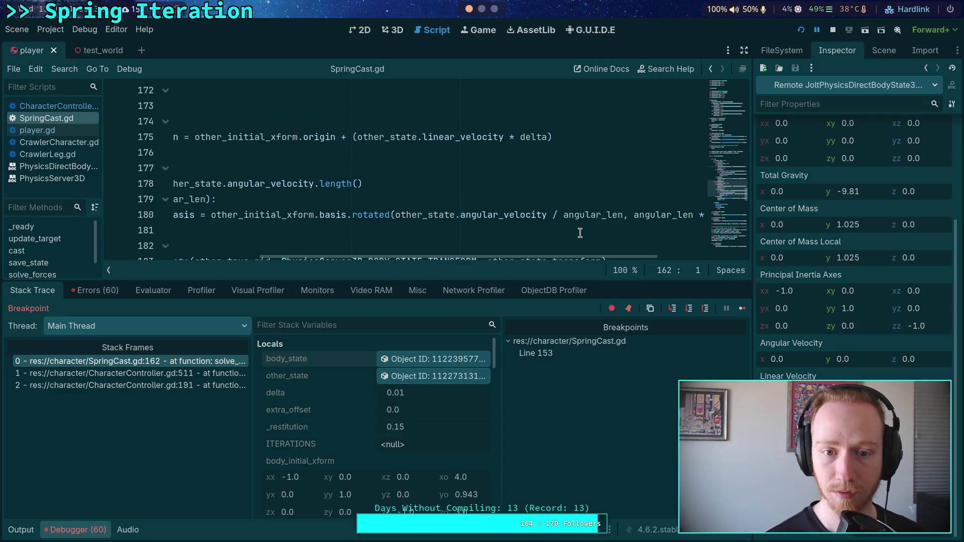
{"action": "scroll", "coordinate": [580, 232], "scroll_direction": "up", "scroll_amount": 5}
{"action": "left_click_drag", "start_coordinate": [562, 256], "coordinate": [465, 263]}
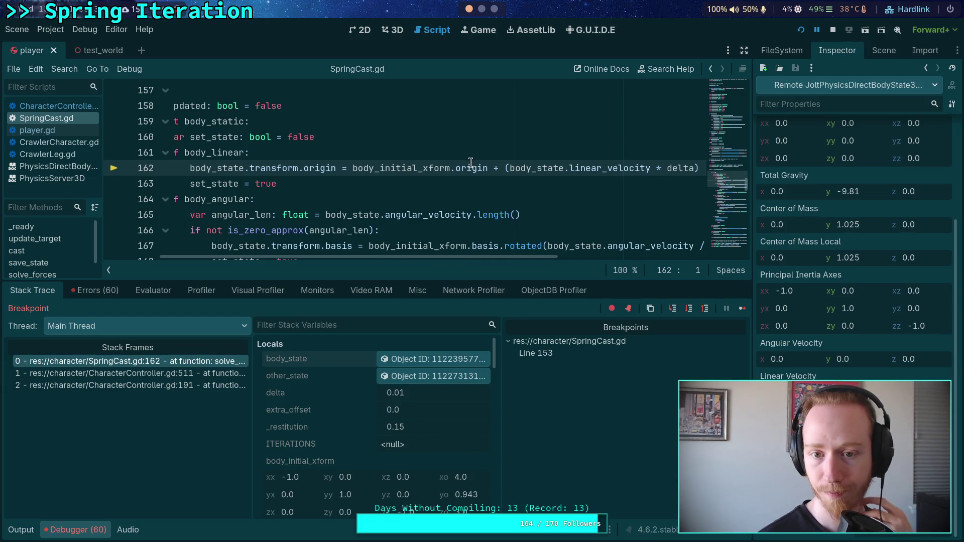
Step: Check body_initial_xform's value, then return to the Python REPL
{"action": "mouse_move", "coordinate": [470, 167]}
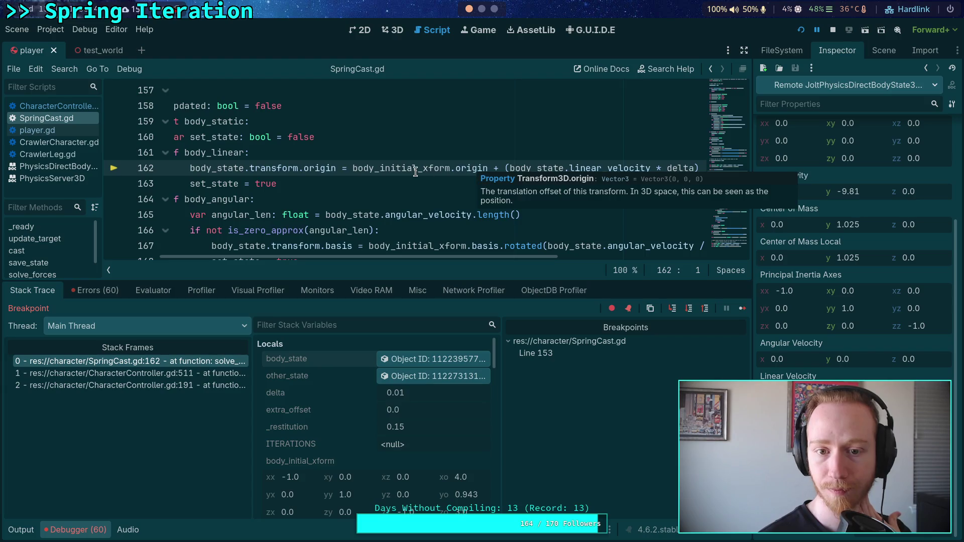
{"action": "mouse_move", "coordinate": [414, 171]}
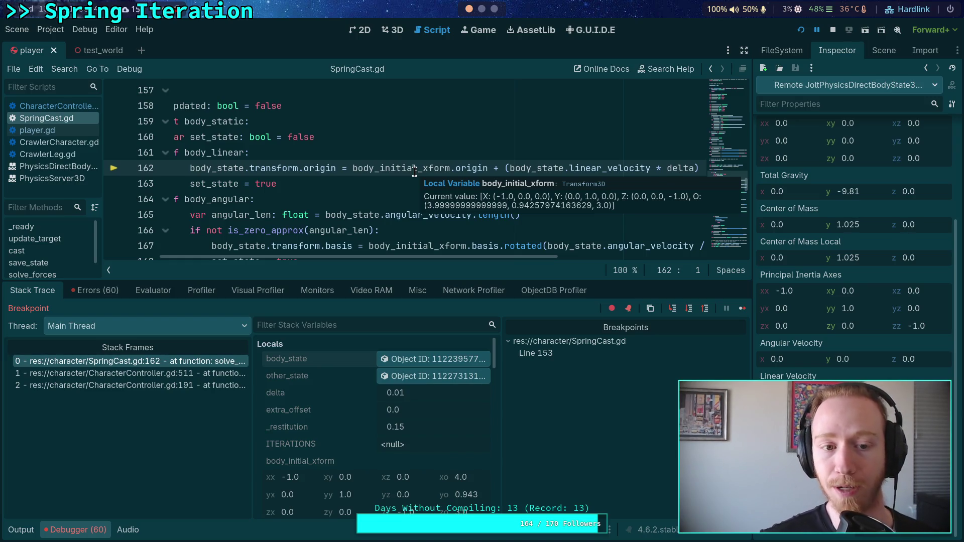
{"action": "mouse_move", "coordinate": [333, 174]}
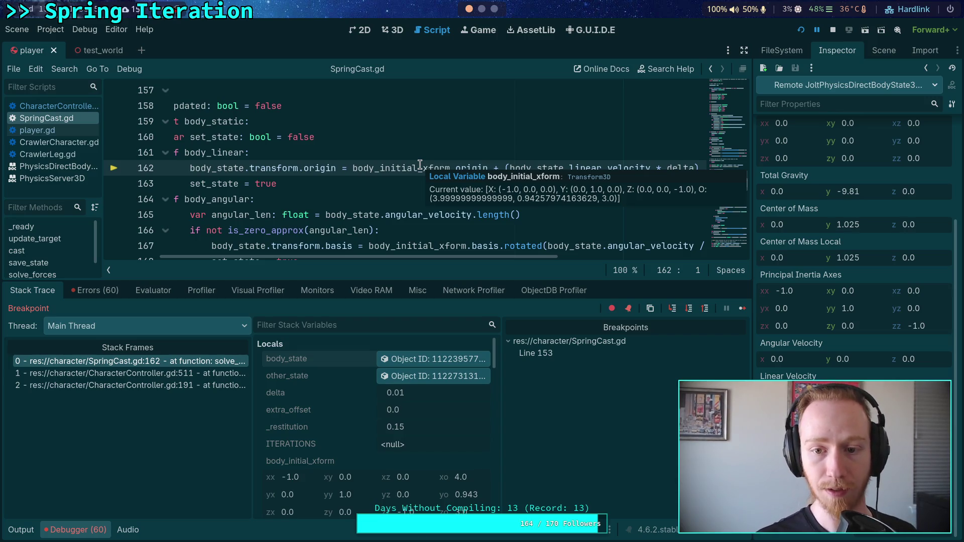
{"action": "left_click", "coordinate": [482, 13]}
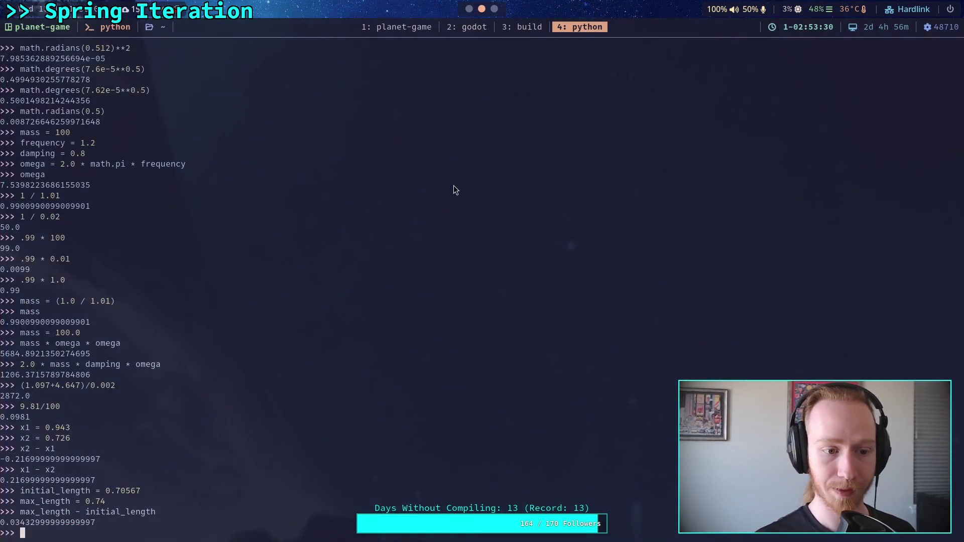
Step: Update x1 in the REPL from 0.943 to 0.94258
{"action": "key", "text": "Up"}
{"action": "key", "text": "Up"}
{"action": "key", "text": "Up"}
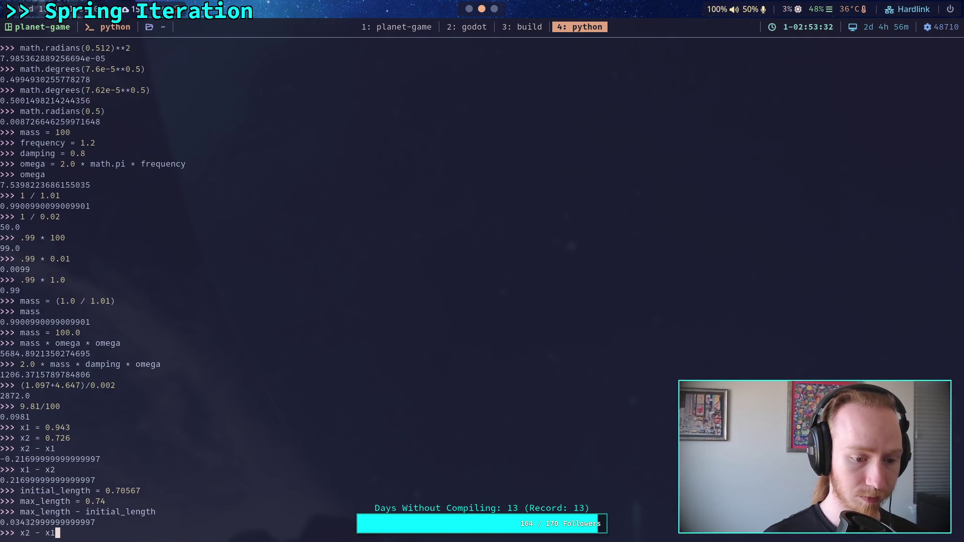
{"action": "key", "text": "Up"}
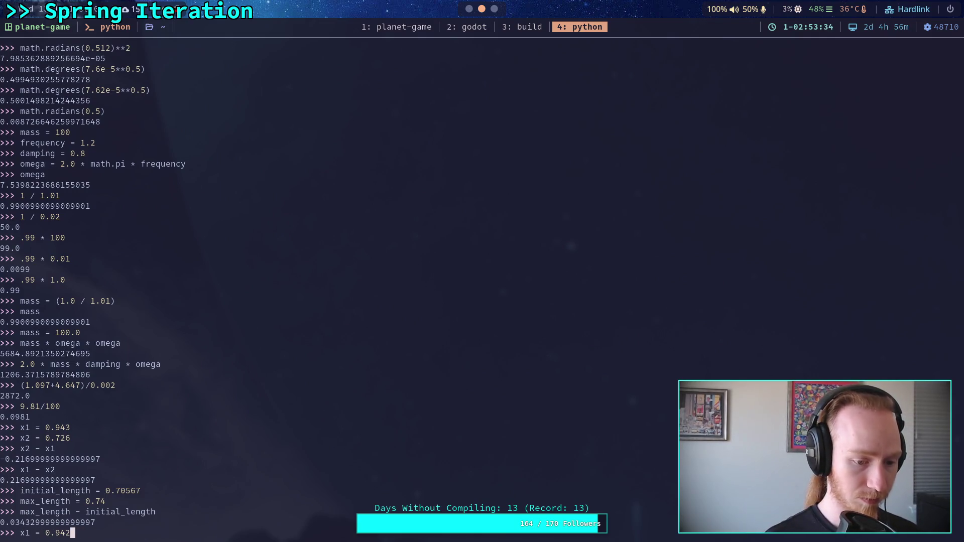
{"action": "key", "text": "BackSpace"}
{"action": "type", "text": "257"}
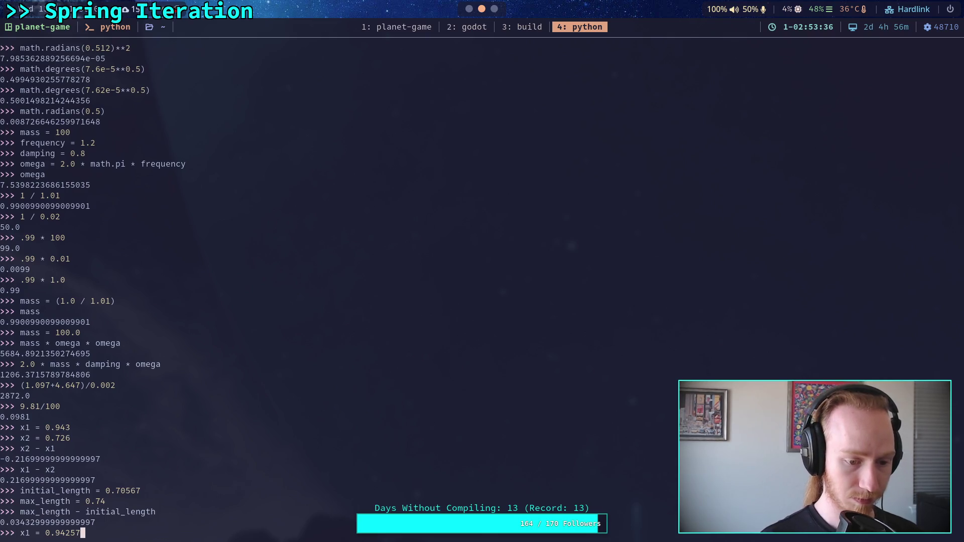
{"action": "key", "text": "Return"}
Step: Read the other value in Godot and set x2 = 0.72621 in the REPL
{"action": "key", "text": "super+2"}
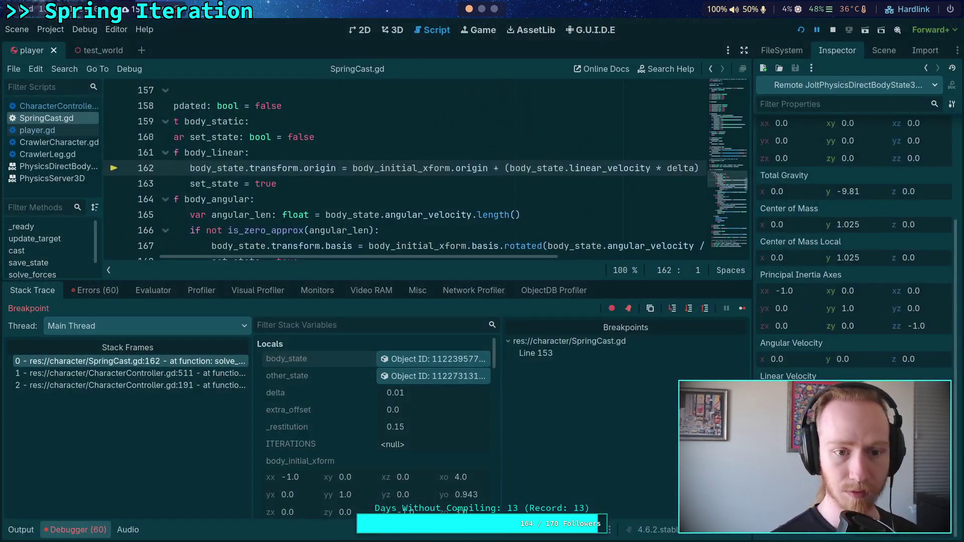
{"action": "scroll", "coordinate": [436, 192], "scroll_direction": "down", "scroll_amount": 3}
{"action": "scroll", "coordinate": [436, 193], "scroll_direction": "down", "scroll_amount": 1}
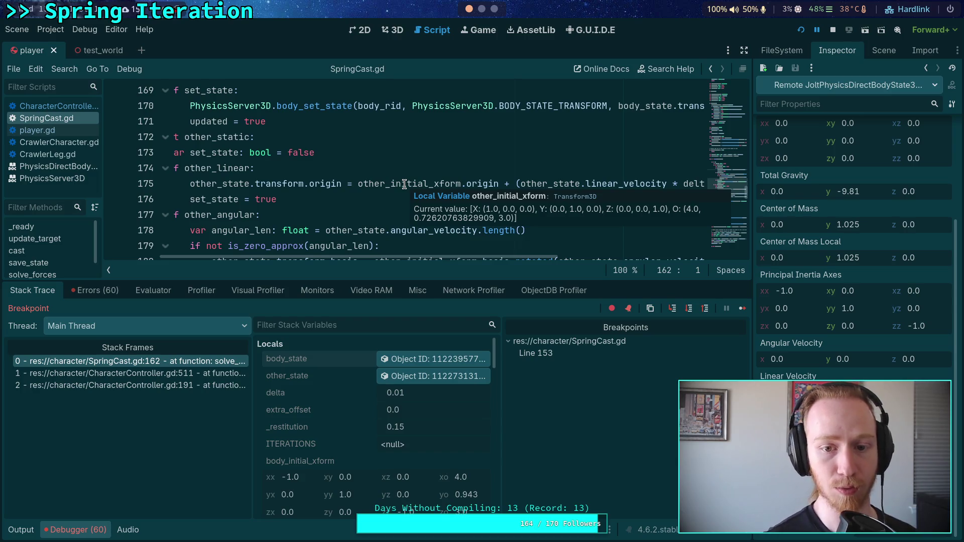
{"action": "key", "text": "super+4"}
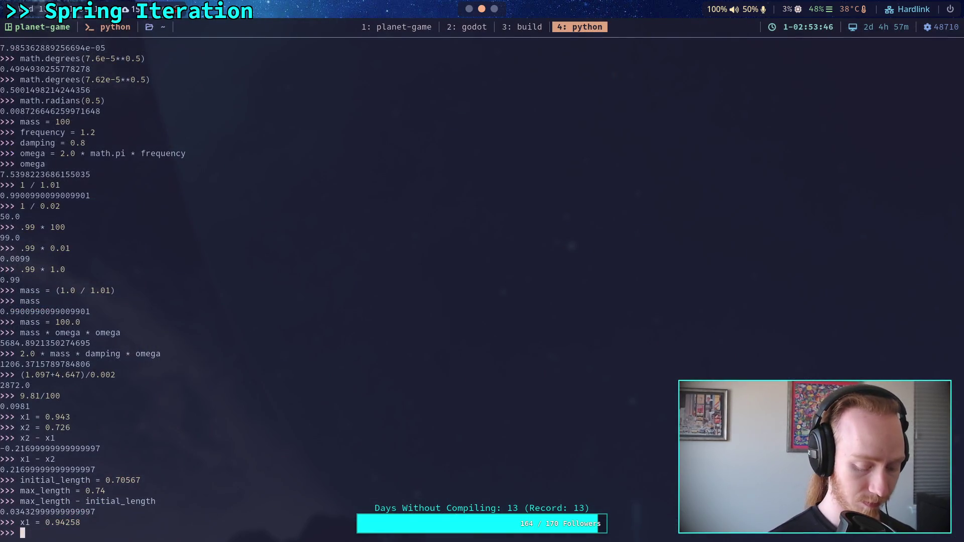
{"action": "type", "text": "x2 = 0."}
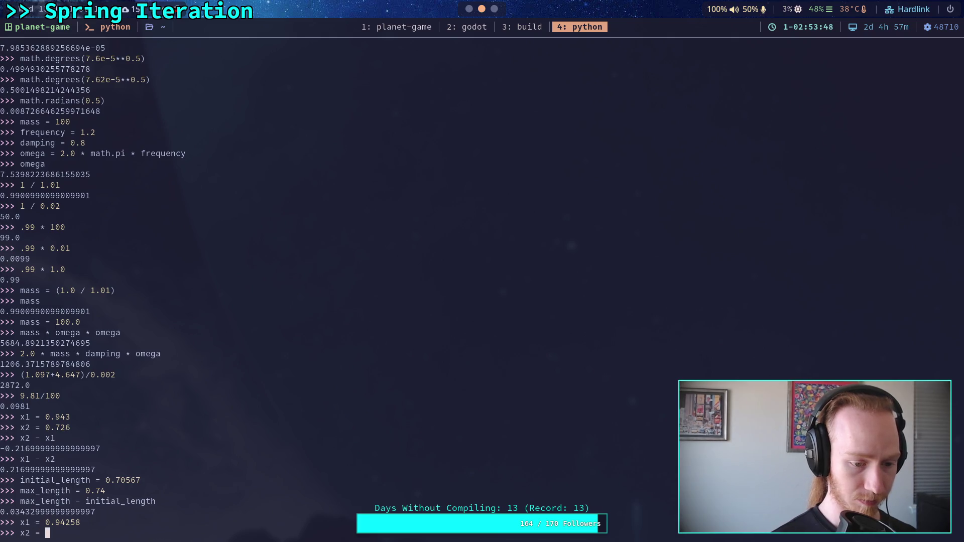
{"action": "type", "text": "726"}
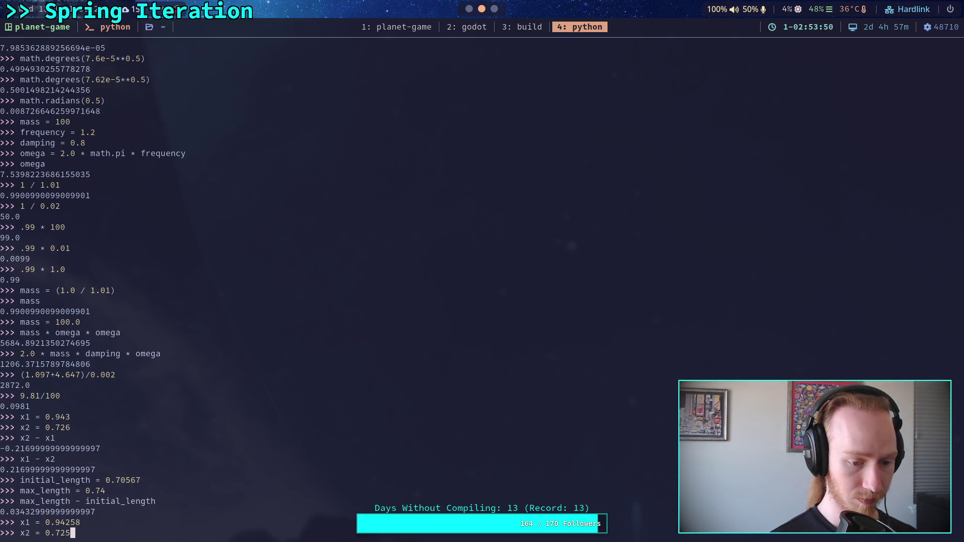
{"action": "type", "text": "21"}
{"action": "key", "text": "Return"}
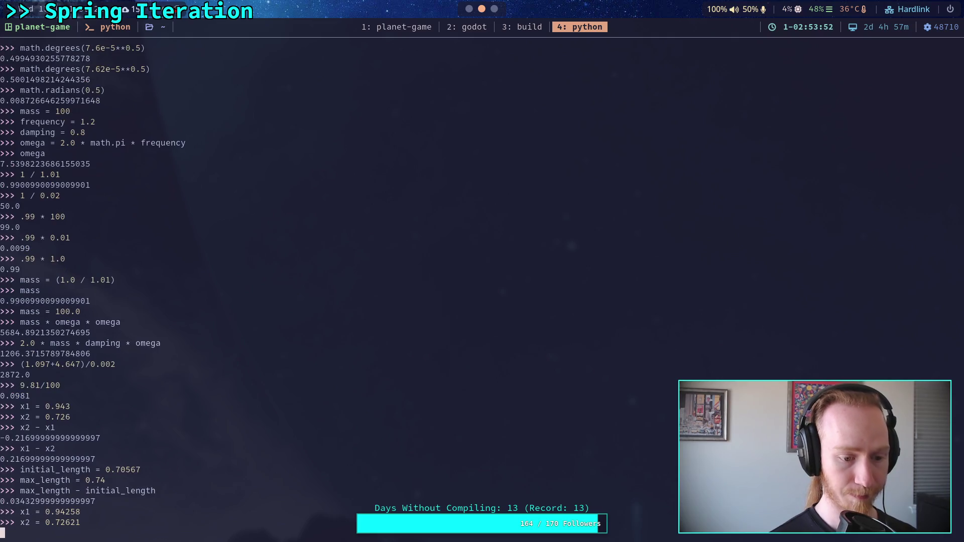
Step: Recompute x1 - x2 (0.21637) and max_length - initial_length, then return to Godot
{"action": "key", "text": "Up"}
{"action": "key", "text": "Up"}
{"action": "key", "text": "Up"}
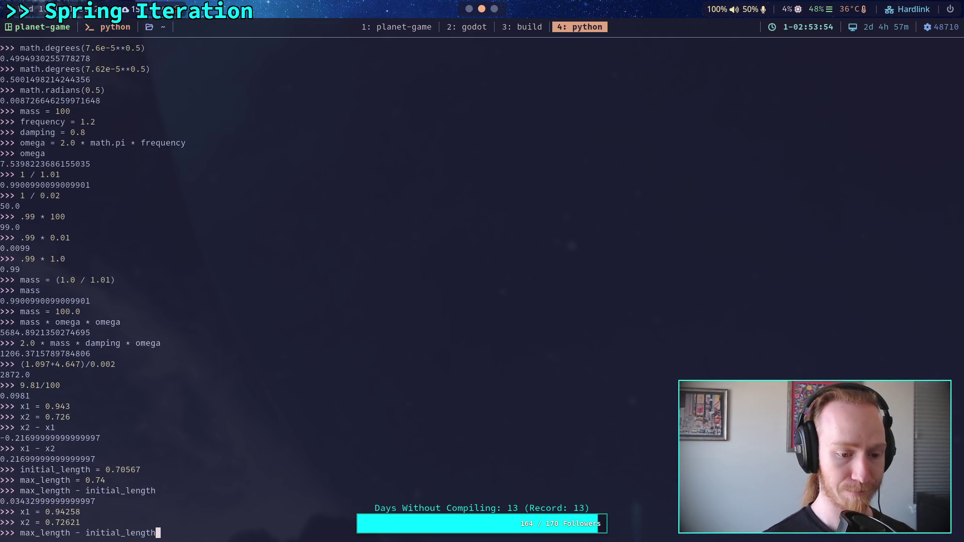
{"action": "key", "text": "Up"}
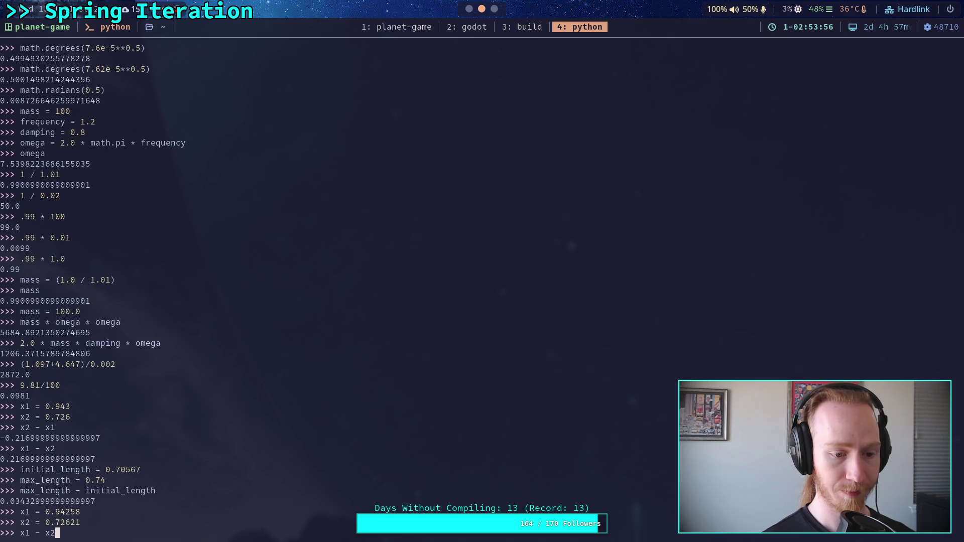
{"action": "key", "text": "Return"}
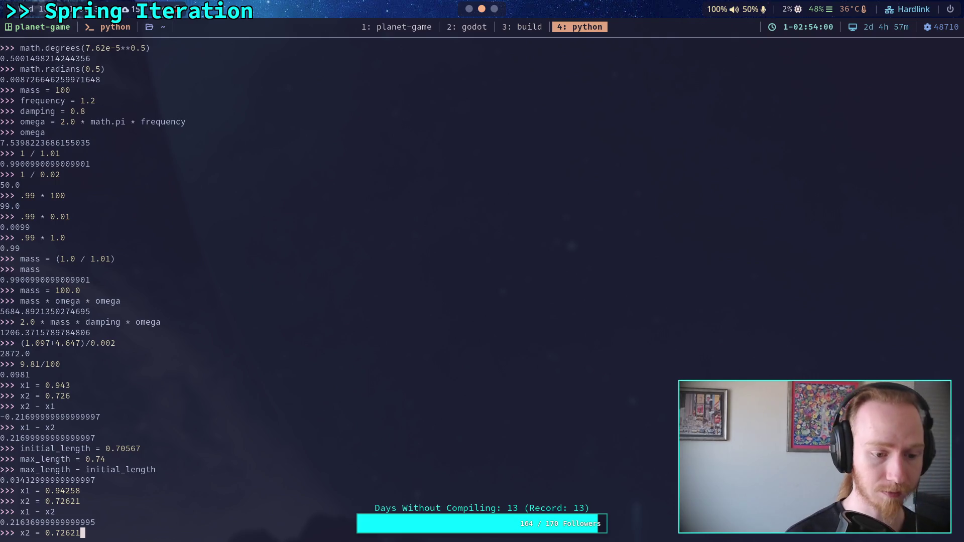
{"action": "key", "text": "Up"}
{"action": "key", "text": "Up"}
{"action": "key", "text": "Return"}
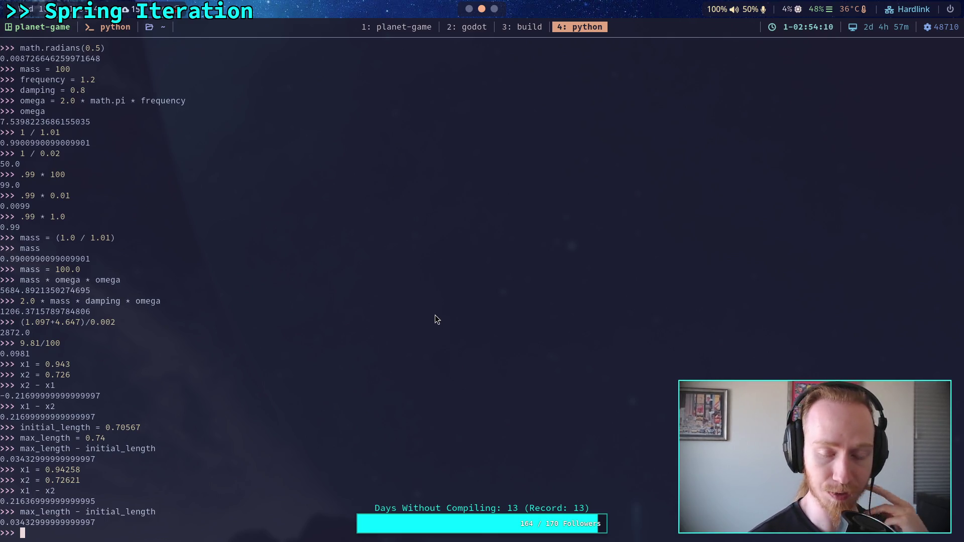
{"action": "left_click", "coordinate": [473, 27]}
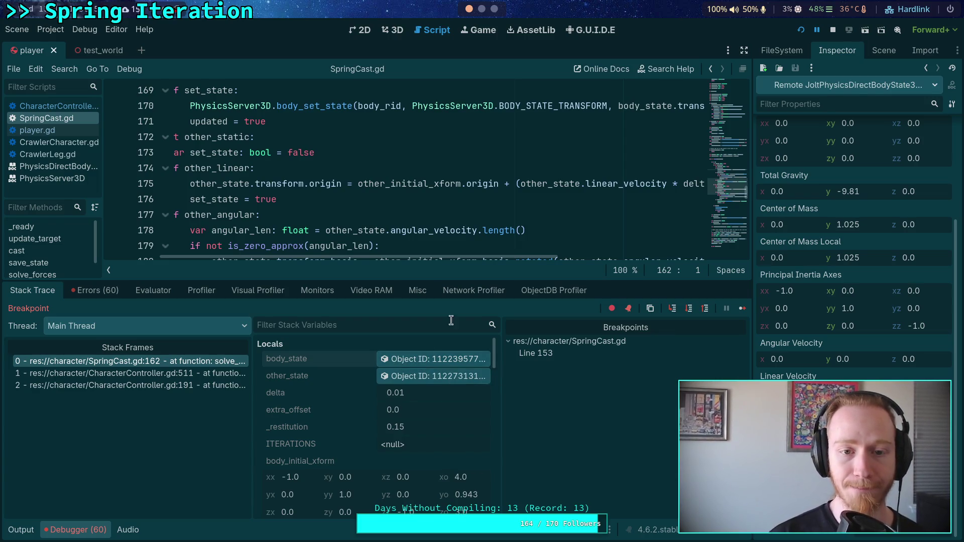
Step: Bring line 162 back into view and step through the body update block
{"action": "scroll", "coordinate": [441, 260], "scroll_direction": "left", "scroll_amount": 3}
{"action": "scroll", "coordinate": [402, 241], "scroll_direction": "up", "scroll_amount": 2}
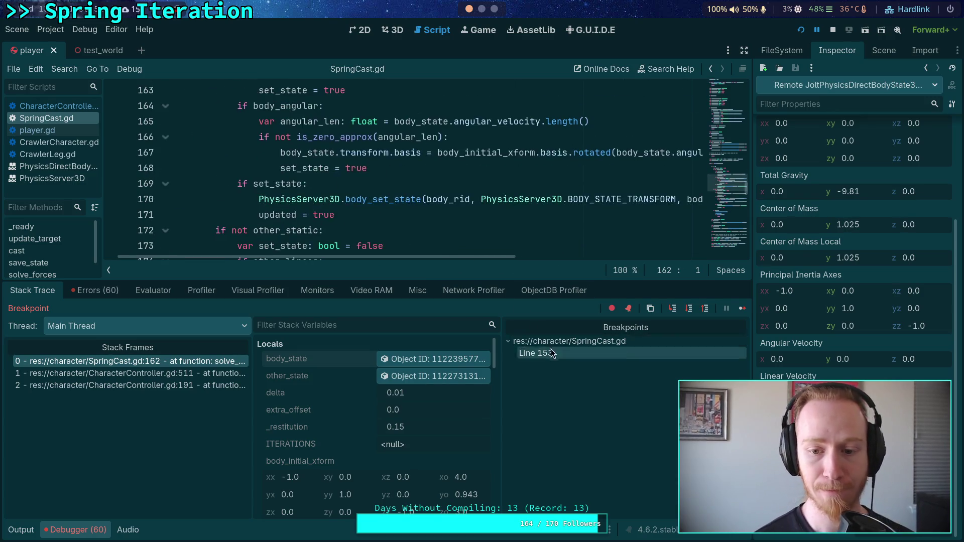
{"action": "left_click", "coordinate": [215, 360]}
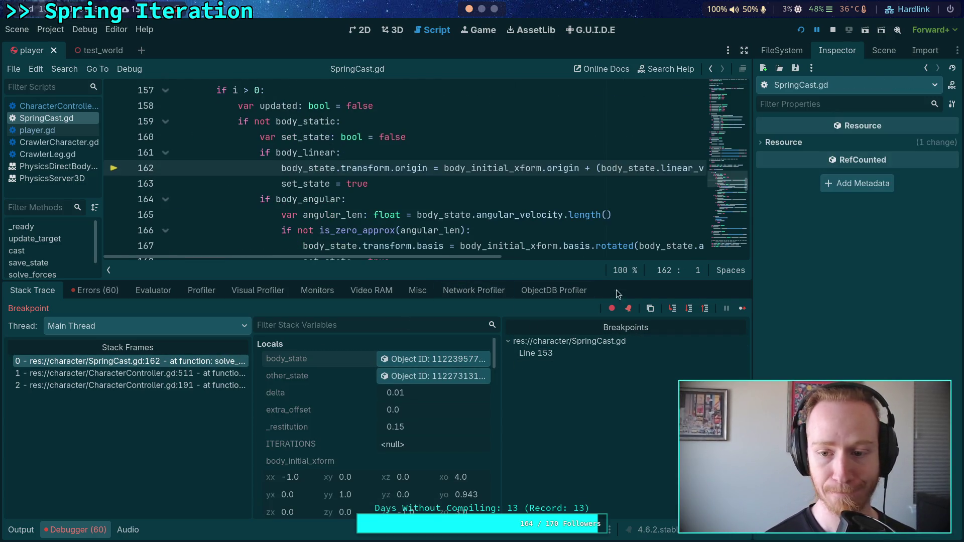
{"action": "left_click", "coordinate": [688, 309]}
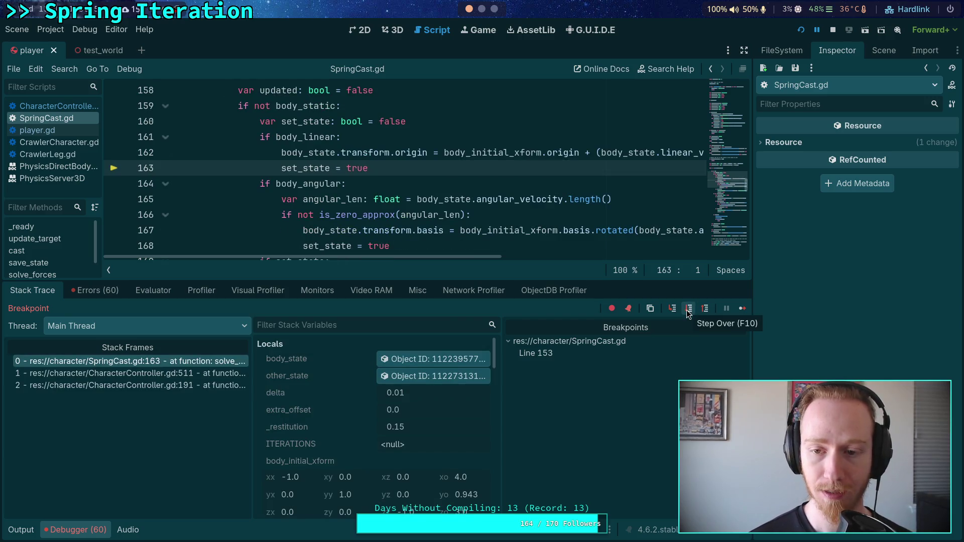
{"action": "mouse_move", "coordinate": [471, 257]}
{"action": "left_mouse_down"}
{"action": "mouse_move", "coordinate": [539, 250]}
{"action": "mouse_move", "coordinate": [493, 259]}
{"action": "left_mouse_up"}
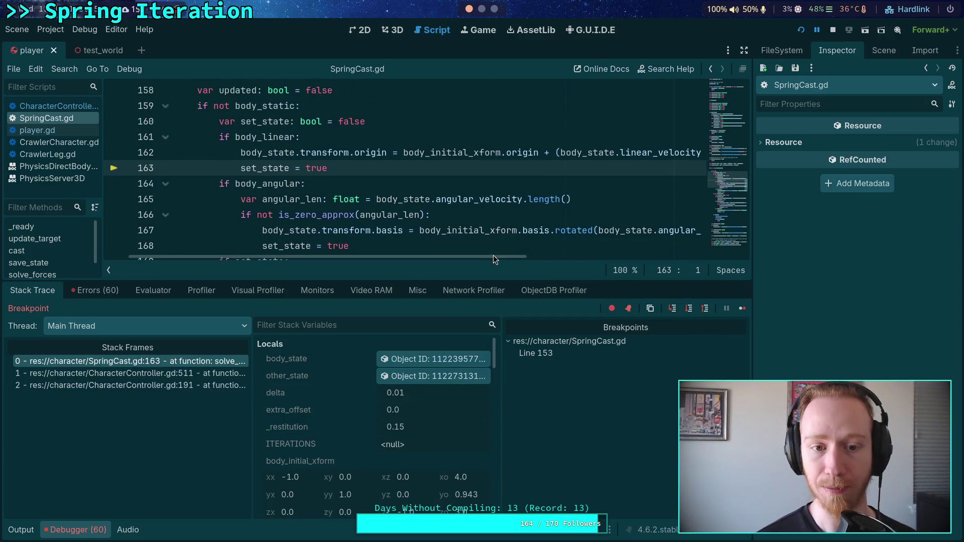
{"action": "left_click", "coordinate": [689, 309]}
{"action": "left_click", "coordinate": [691, 311]}
{"action": "left_click", "coordinate": [691, 311]}
{"action": "left_click", "coordinate": [690, 310]}
{"action": "left_click", "coordinate": [690, 311]}
{"action": "left_click", "coordinate": [690, 312]}
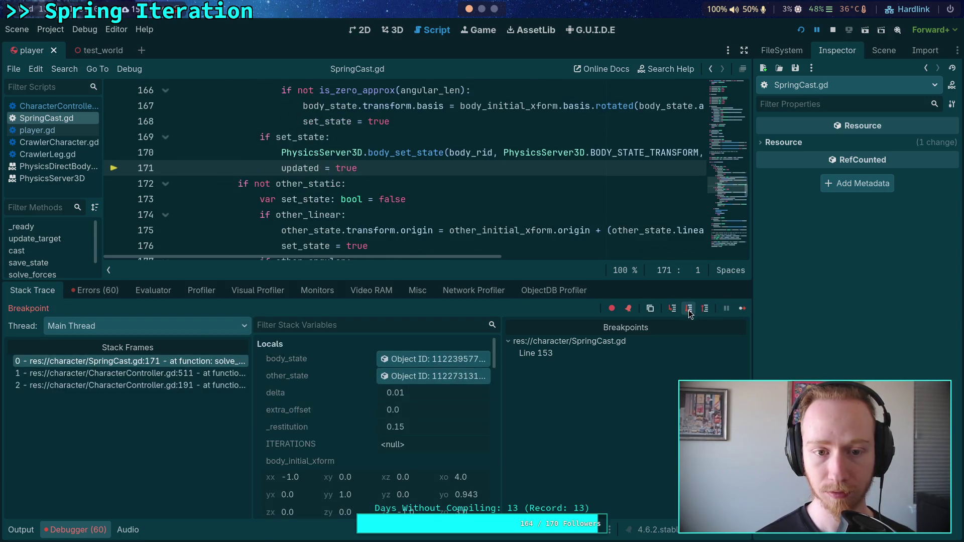
Step: Step through the other body's position update and rotation check
{"action": "left_click", "coordinate": [689, 311]}
{"action": "left_click", "coordinate": [690, 311]}
{"action": "left_click", "coordinate": [689, 311]}
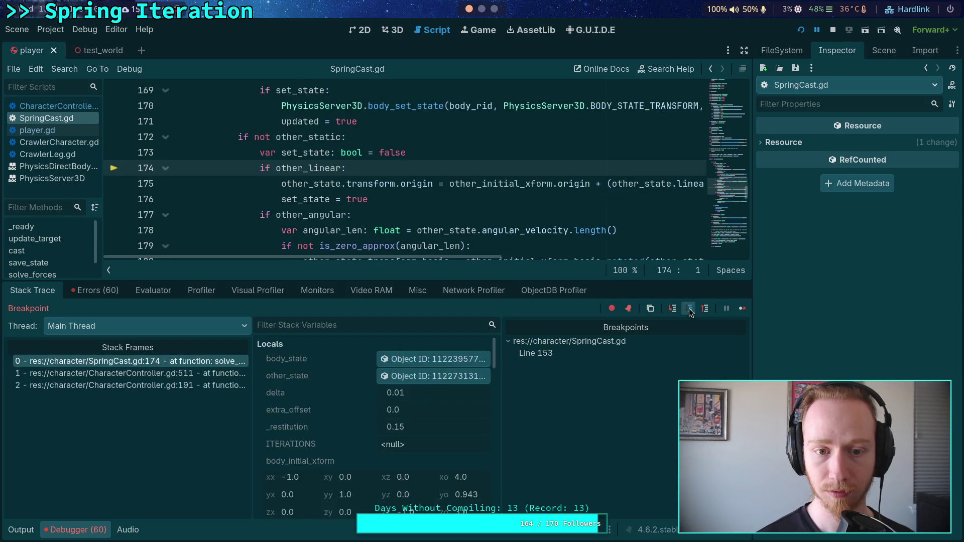
{"action": "left_click", "coordinate": [690, 311]}
{"action": "left_click", "coordinate": [690, 311]}
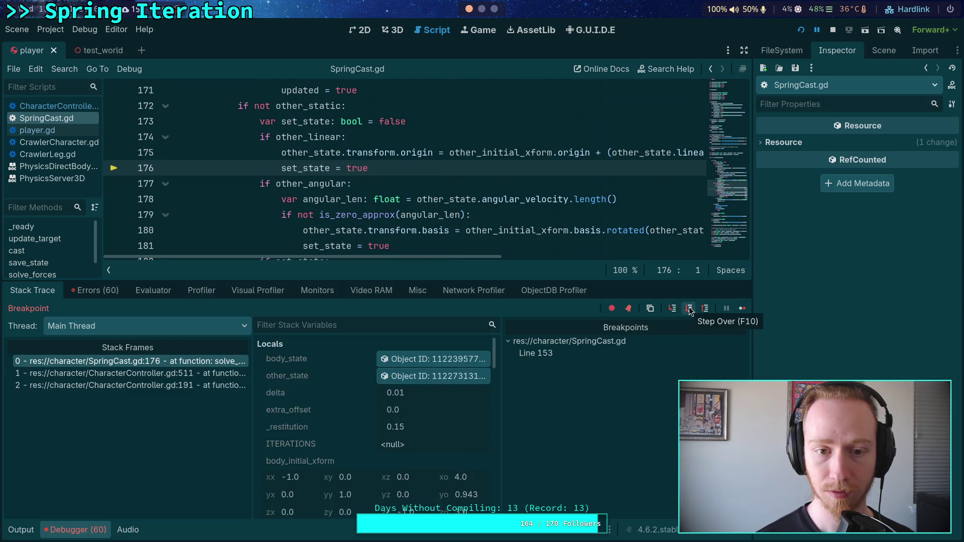
{"action": "left_click", "coordinate": [690, 311]}
{"action": "left_click", "coordinate": [690, 311]}
{"action": "left_click", "coordinate": [690, 312]}
{"action": "left_click", "coordinate": [690, 312]}
{"action": "left_click", "coordinate": [689, 311]}
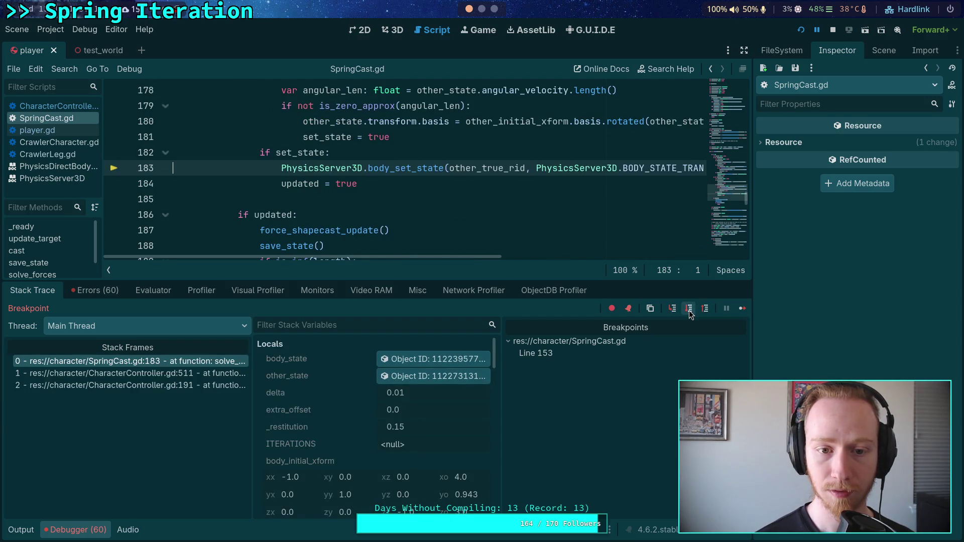
Step: Step to the shapecast update on line 187 and show body_state's physics properties
{"action": "mouse_move", "coordinate": [467, 257]}
{"action": "left_mouse_down"}
{"action": "mouse_move", "coordinate": [618, 247]}
{"action": "mouse_move", "coordinate": [540, 261]}
{"action": "left_mouse_up"}
{"action": "scroll", "coordinate": [613, 233], "scroll_direction": "up", "scroll_amount": 4}
{"action": "scroll", "coordinate": [612, 234], "scroll_direction": "down", "scroll_amount": 4}
{"action": "left_click", "coordinate": [689, 311]}
{"action": "left_click", "coordinate": [688, 312]}
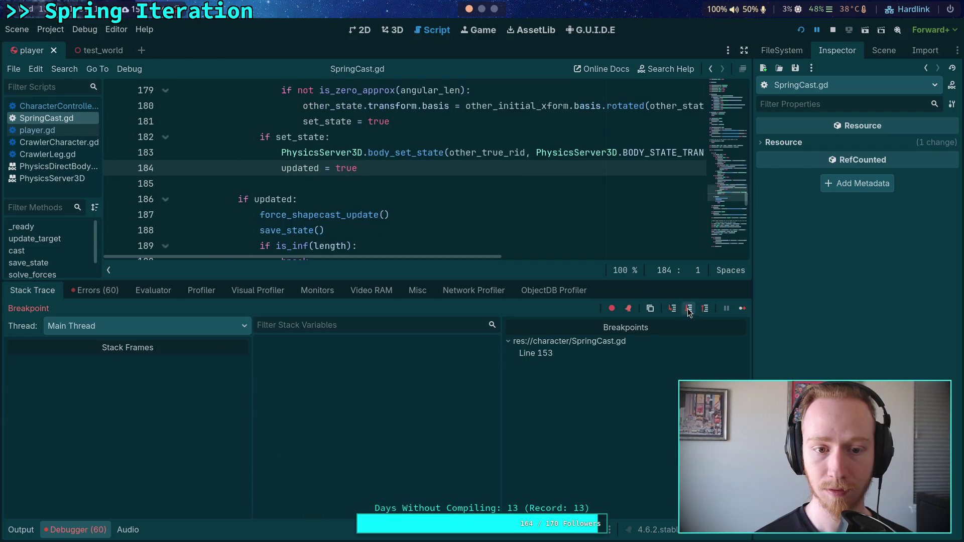
{"action": "left_click", "coordinate": [689, 311]}
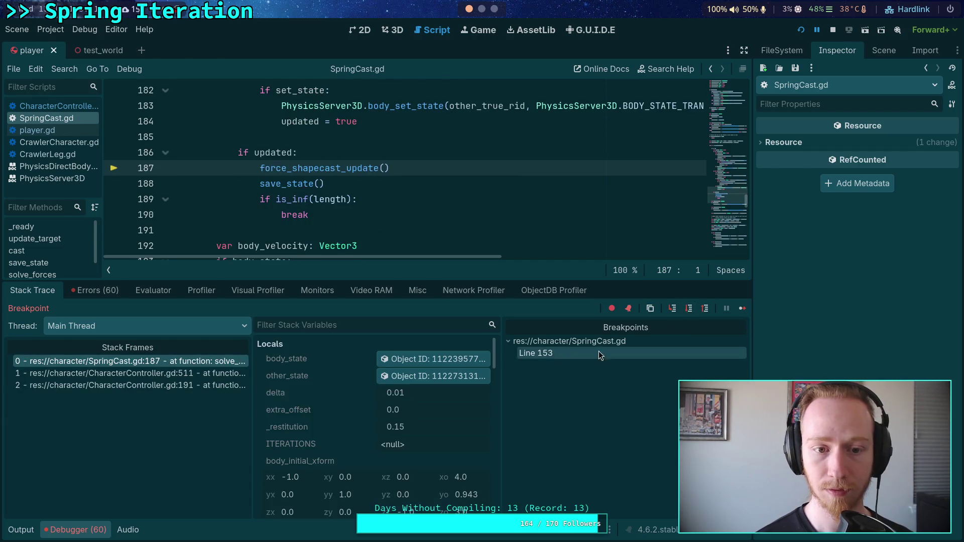
{"action": "left_click", "coordinate": [454, 361]}
{"action": "scroll", "coordinate": [853, 251], "scroll_direction": "down", "scroll_amount": 3}
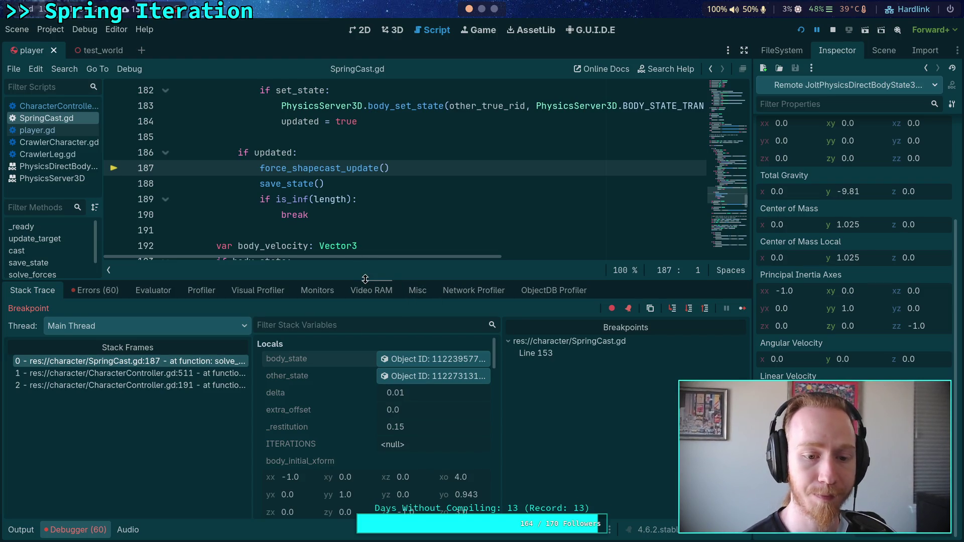
Step: Stop the debug session and collapse the debugger panel to enlarge the code area
{"action": "left_click_drag", "start_coordinate": [365, 279], "coordinate": [363, 302]}
{"action": "left_click", "coordinate": [84, 530]}
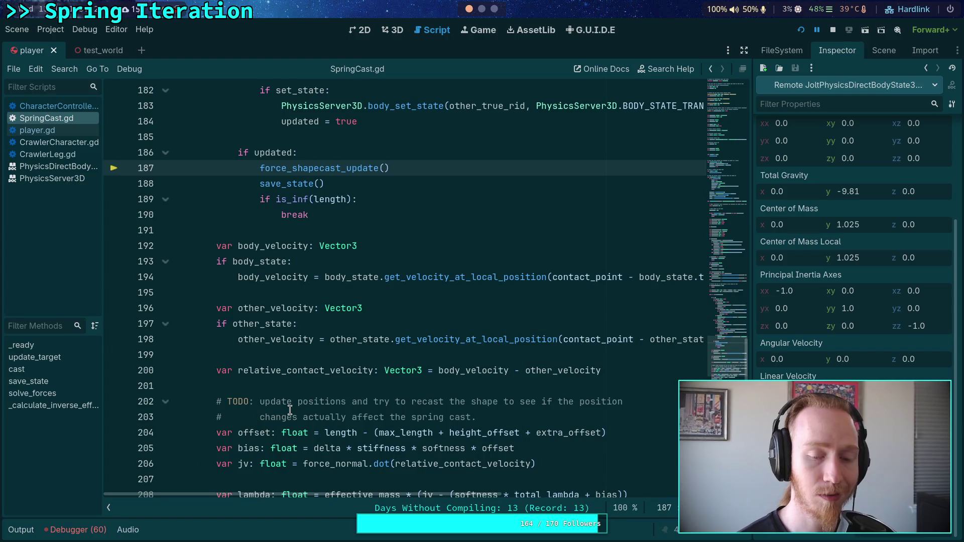
{"action": "scroll", "coordinate": [289, 411], "scroll_direction": "up", "scroll_amount": 6}
{"action": "scroll", "coordinate": [289, 411], "scroll_direction": "up", "scroll_amount": 9}
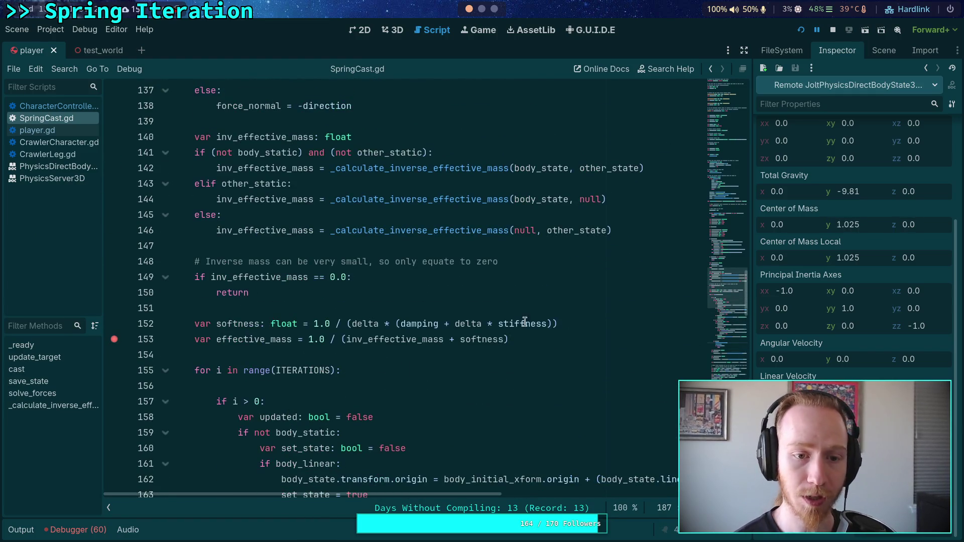
{"action": "left_click", "coordinate": [833, 29]}
{"action": "left_click", "coordinate": [91, 534]}
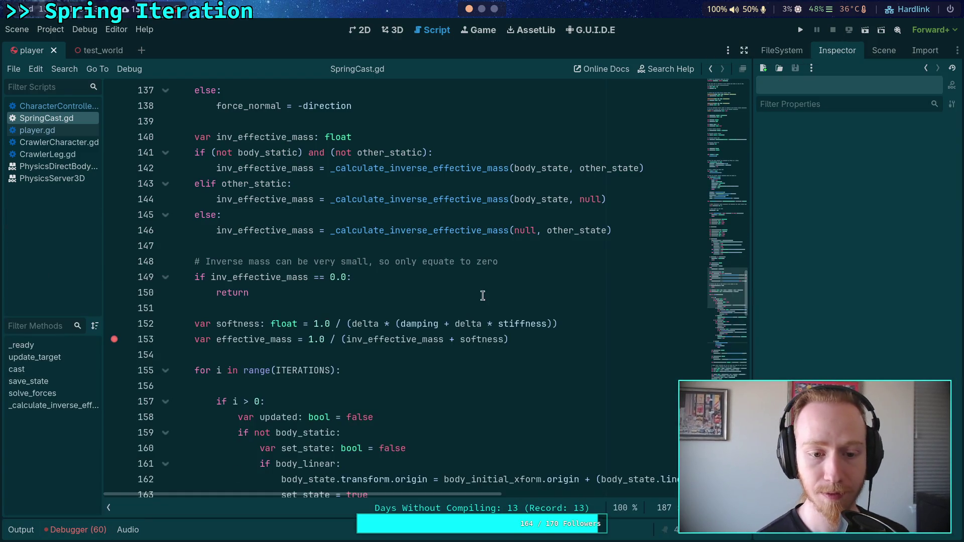
{"action": "scroll", "coordinate": [479, 311], "scroll_direction": "up", "scroll_amount": 11}
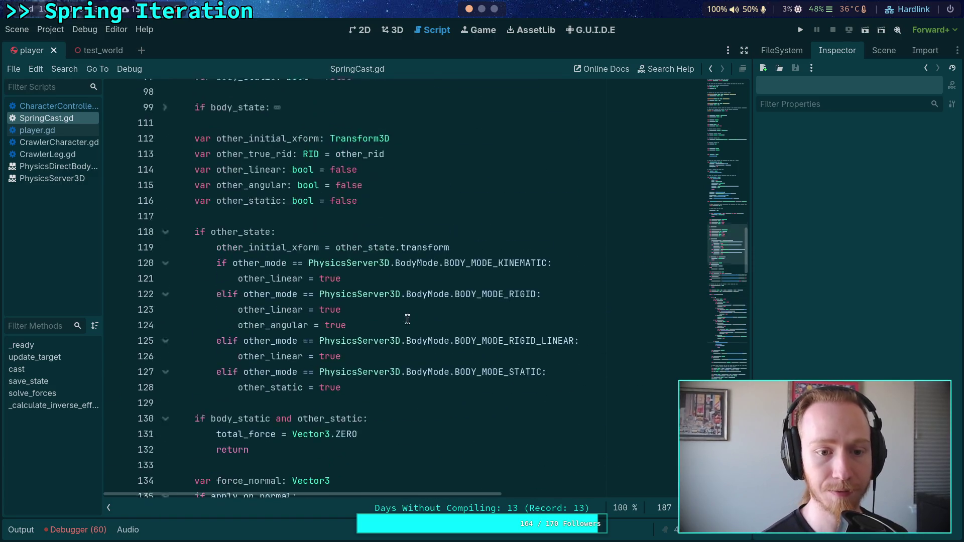
Step: Declare a new body_xform: Transform3D variable above body_initial_xform
{"action": "left_click", "coordinate": [422, 199]}
{"action": "key", "text": "Return"}
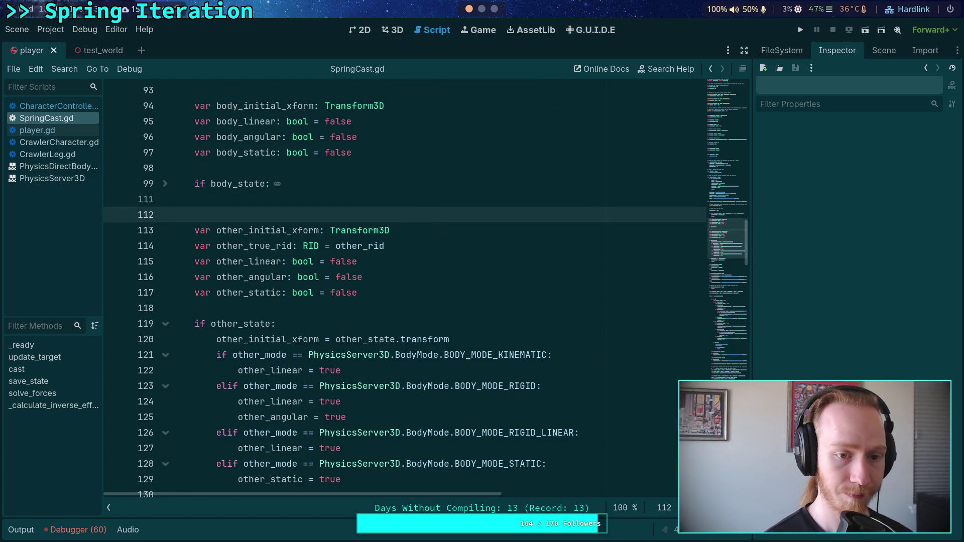
{"action": "type", "text": "ther_xform:"}
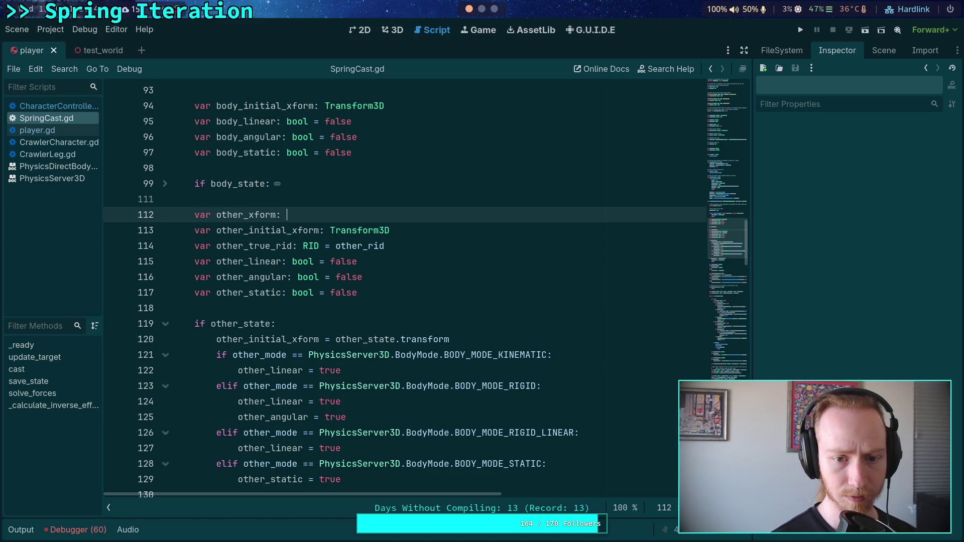
{"action": "type", "text": "ansform3D"}
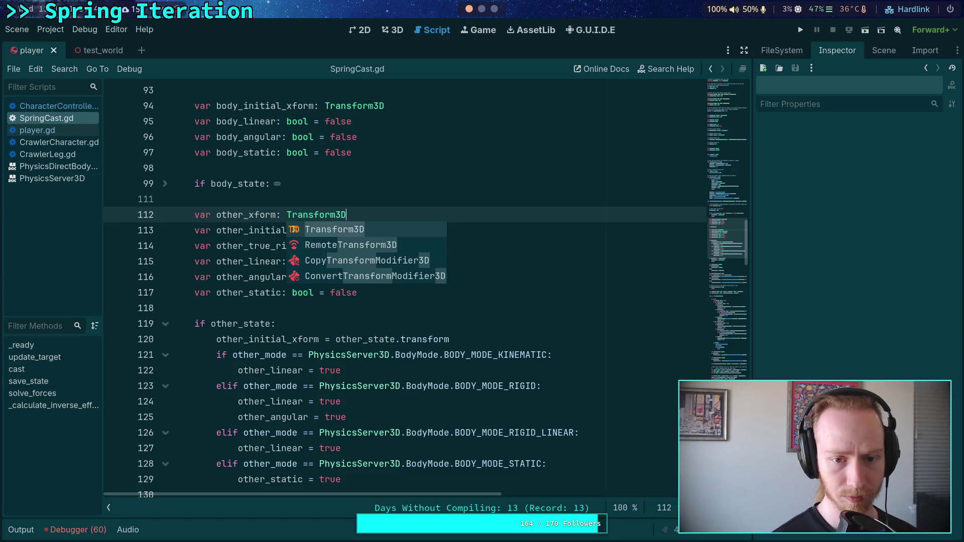
{"action": "scroll", "coordinate": [341, 170], "scroll_direction": "up", "scroll_amount": 2}
{"action": "left_click", "coordinate": [348, 181]}
{"action": "key", "text": "Return"}
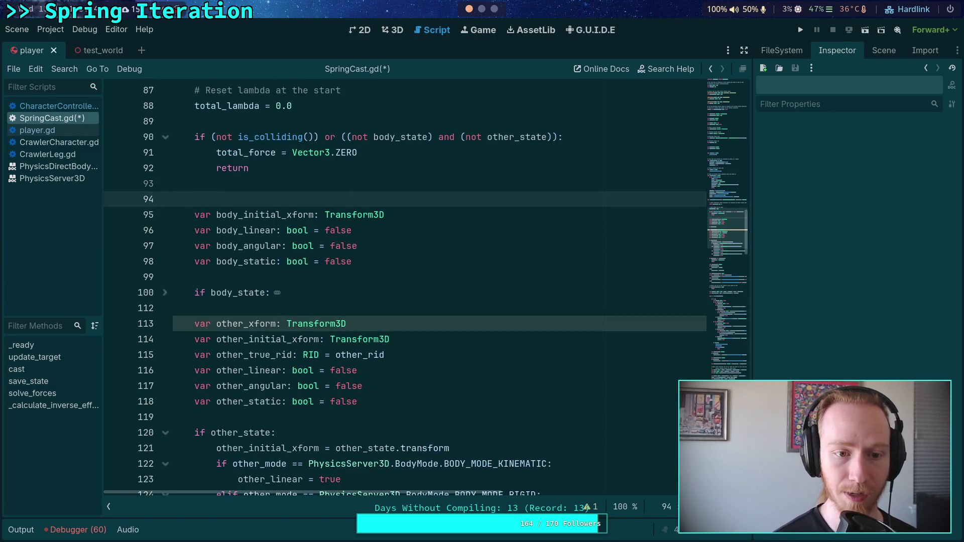
{"action": "type", "text": "body_xform: Transfor"}
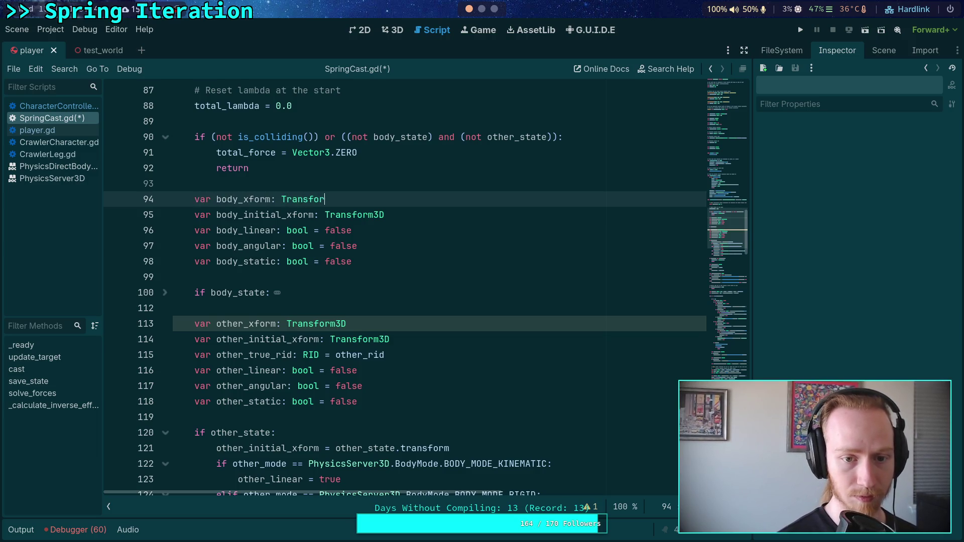
{"action": "type", "text": "m3D"}
{"action": "left_click", "coordinate": [347, 339]}
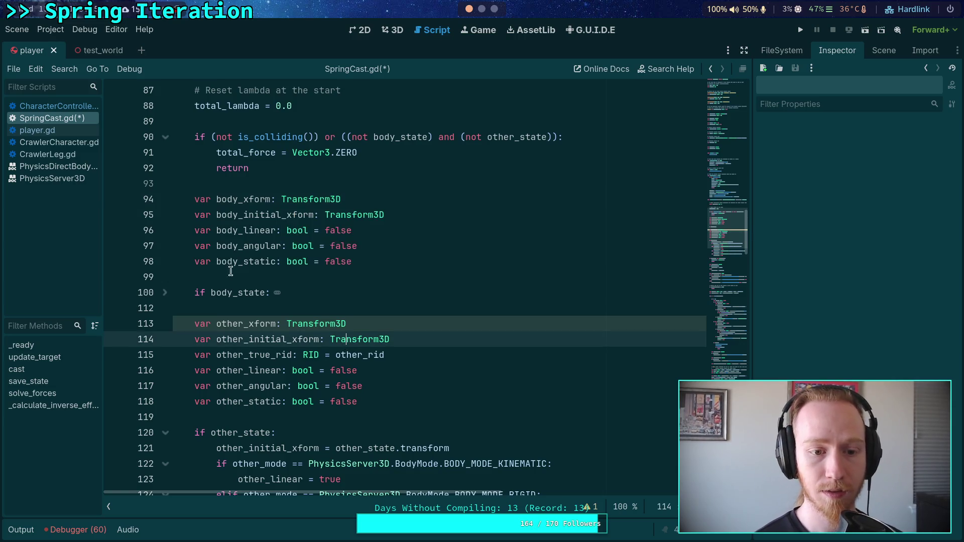
Step: Make line 101 assign body_xform = body_state.transform and line 102 body_initial_xform = body_xform
{"action": "left_click", "coordinate": [165, 293]}
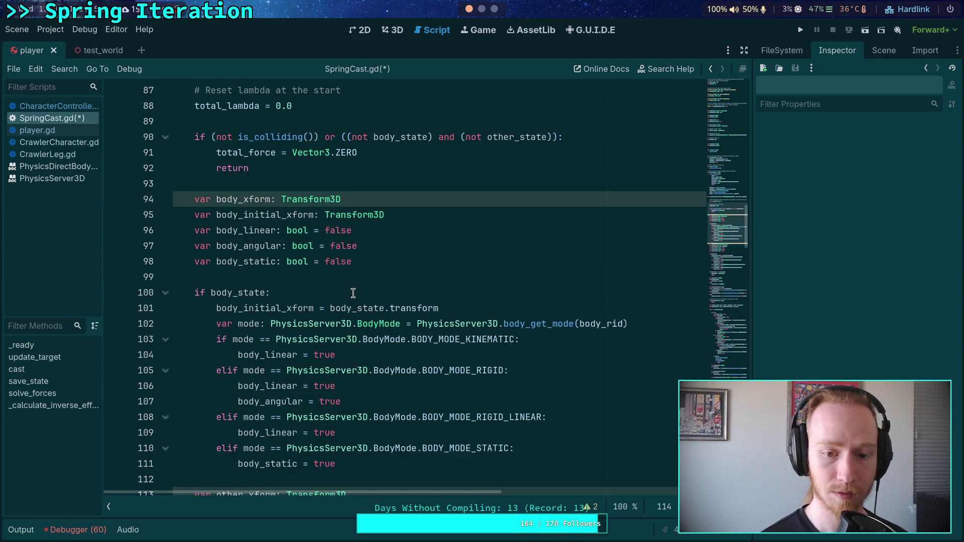
{"action": "left_click", "coordinate": [479, 302]}
{"action": "key", "text": "Return"}
{"action": "type", "text": "dy_xf"}
{"action": "key", "text": "Return"}
{"action": "type", "text": "="}
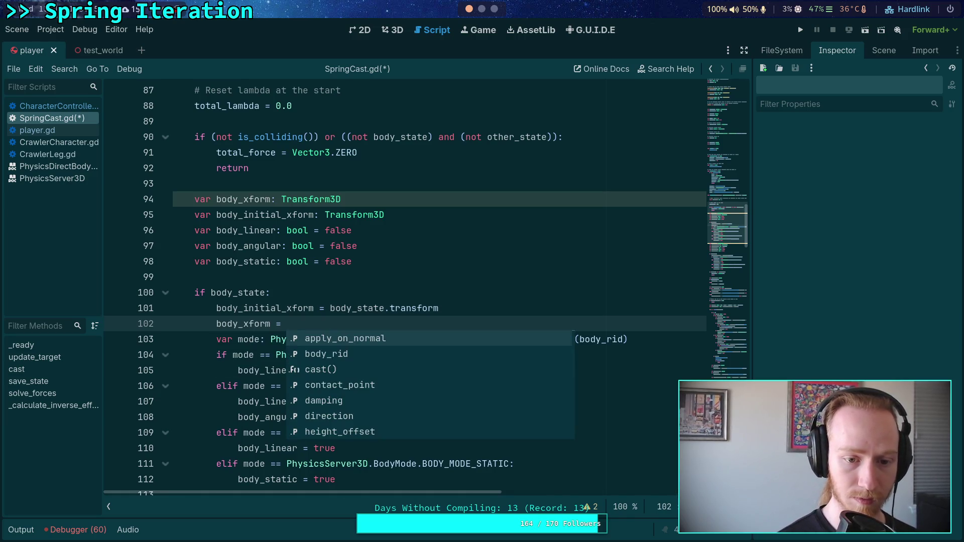
{"action": "left_click_drag", "start_coordinate": [281, 308], "coordinate": [243, 307]}
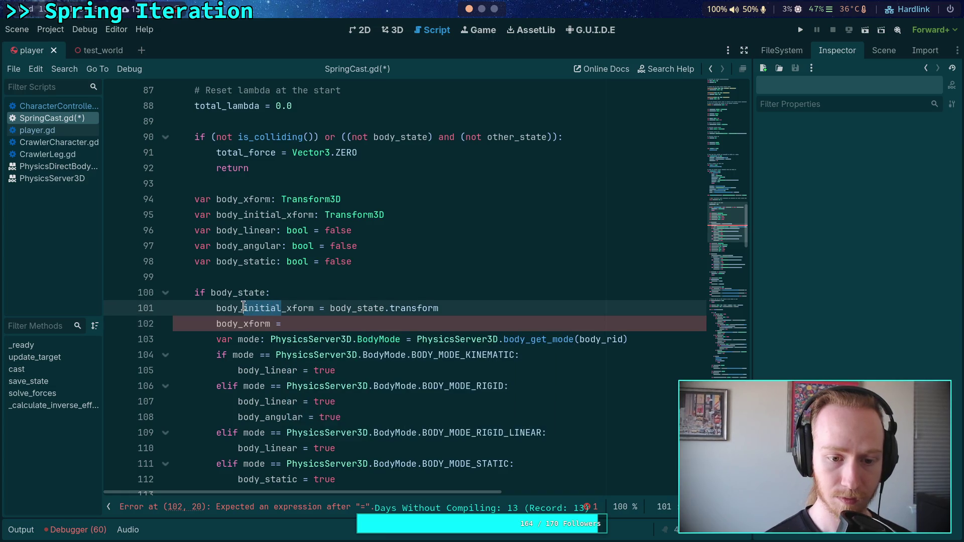
{"action": "key", "text": "BackSpace"}
{"action": "key", "text": "BackSpace"}
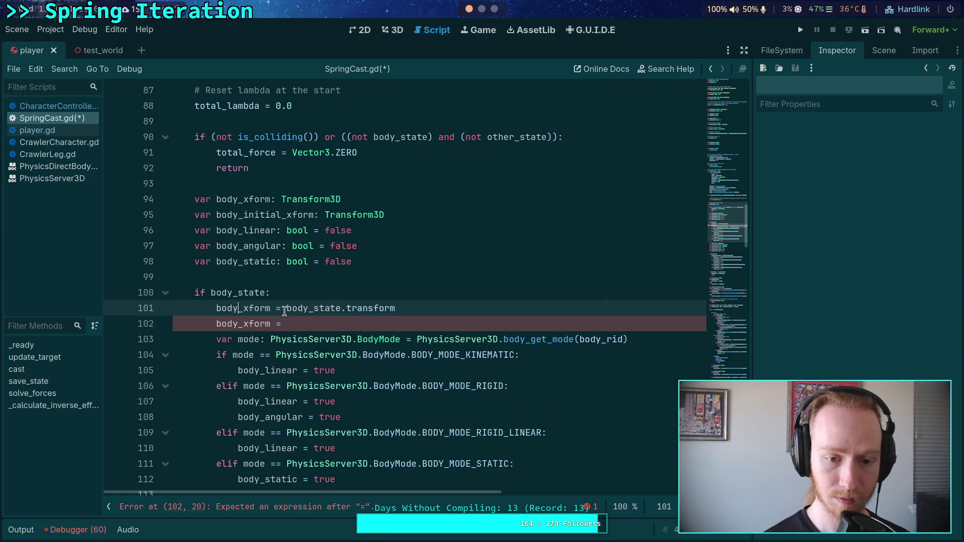
{"action": "left_click", "coordinate": [245, 326]}
{"action": "type", "text": "initial"}
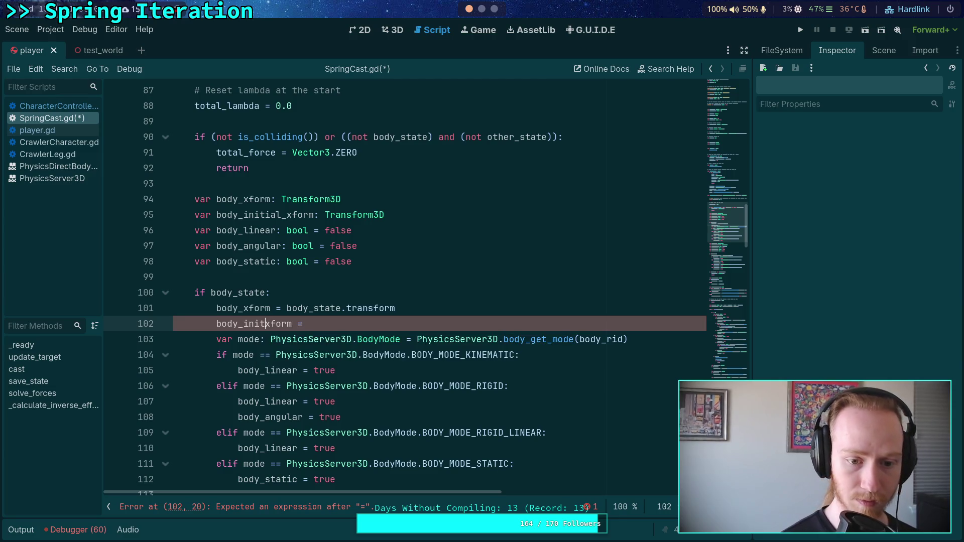
{"action": "key", "text": "Return"}
{"action": "key", "text": "Delete"}
{"action": "key", "text": "Delete"}
{"action": "key", "text": "Delete"}
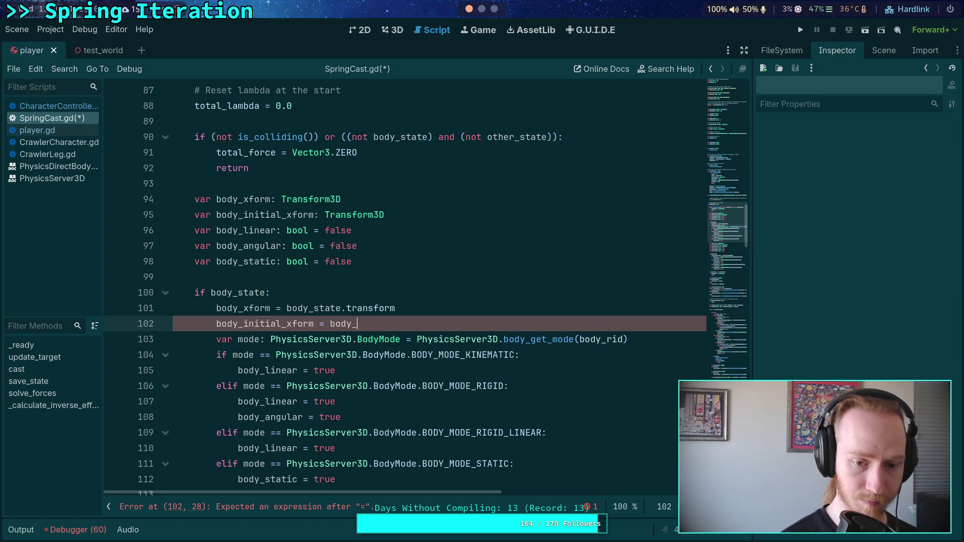
{"action": "type", "text": "xform"}
Step: Make line 122 assign other_xform and add other_initial_xform = other_xform below it
{"action": "scroll", "coordinate": [336, 308], "scroll_direction": "down", "scroll_amount": 2}
{"action": "scroll", "coordinate": [335, 308], "scroll_direction": "down", "scroll_amount": 5}
{"action": "left_click_drag", "start_coordinate": [249, 355], "coordinate": [292, 354]}
{"action": "key", "text": "BackSpace"}
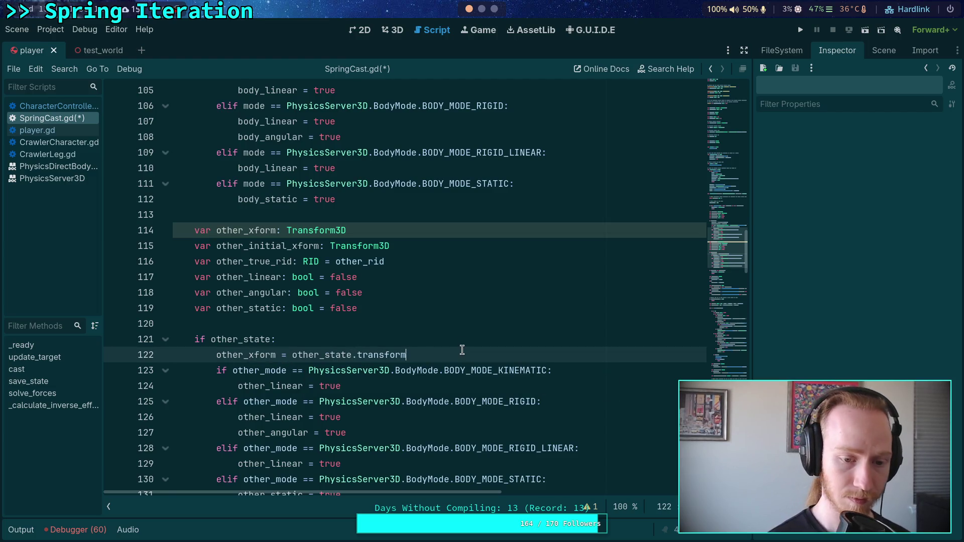
{"action": "key", "text": "Return"}
{"action": "type", "text": "other_initial_xform = ther_x"}
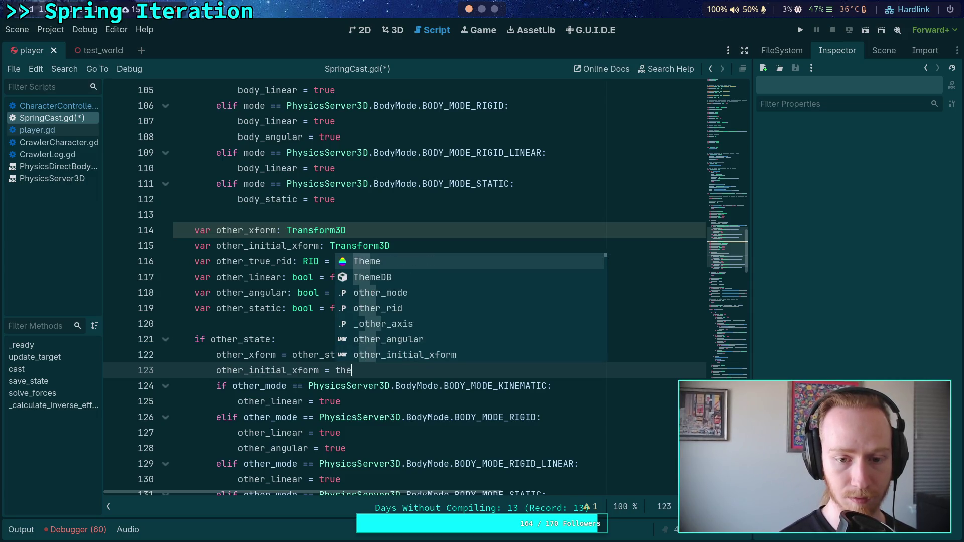
{"action": "key", "text": "Return"}
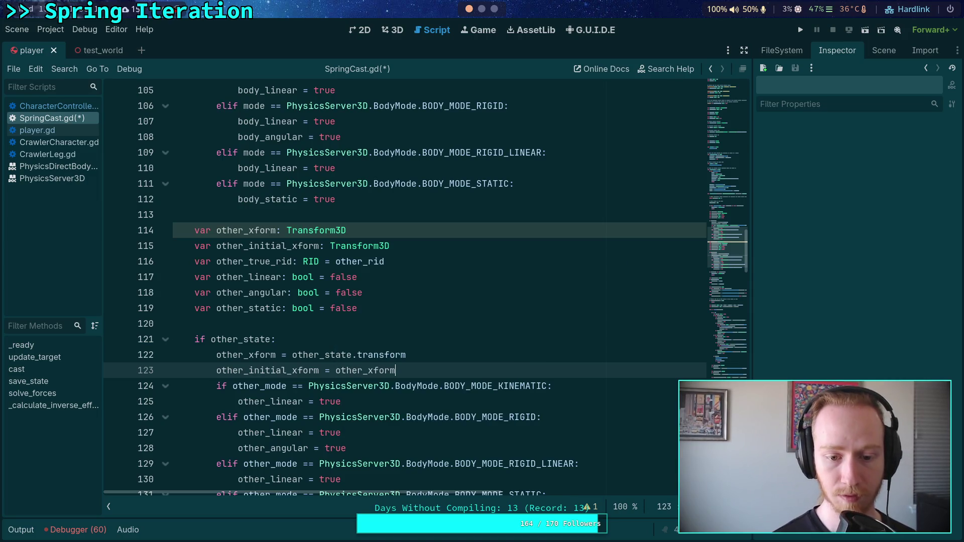
{"action": "scroll", "coordinate": [280, 312], "scroll_direction": "down", "scroll_amount": 2}
{"action": "left_click", "coordinate": [165, 250]}
{"action": "scroll", "coordinate": [200, 247], "scroll_direction": "up", "scroll_amount": 2}
{"action": "scroll", "coordinate": [200, 247], "scroll_direction": "up", "scroll_amount": 3}
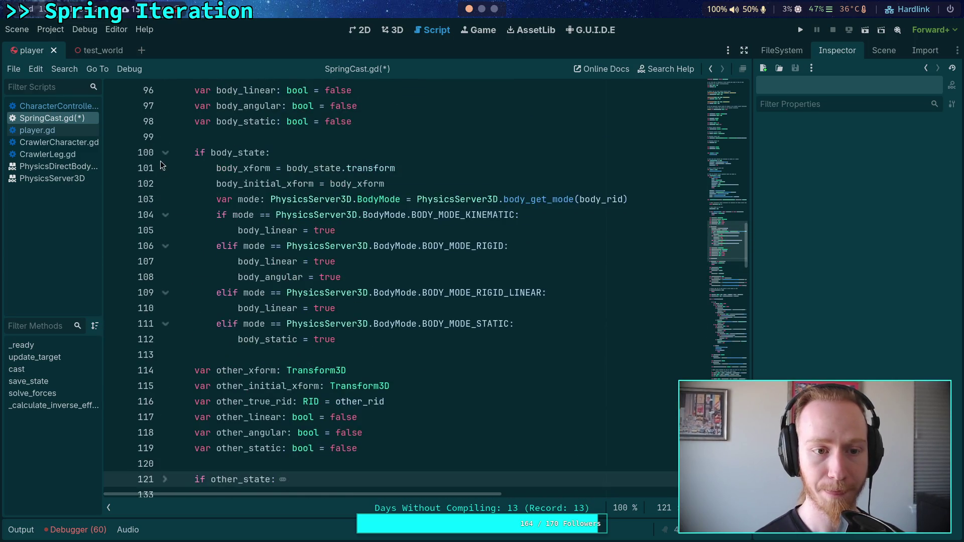
Step: Change line 166 to update body_xform.origin instead of body_state.transform
{"action": "left_click", "coordinate": [165, 157]}
{"action": "scroll", "coordinate": [345, 280], "scroll_direction": "down", "scroll_amount": 6}
{"action": "scroll", "coordinate": [345, 280], "scroll_direction": "down", "scroll_amount": 6}
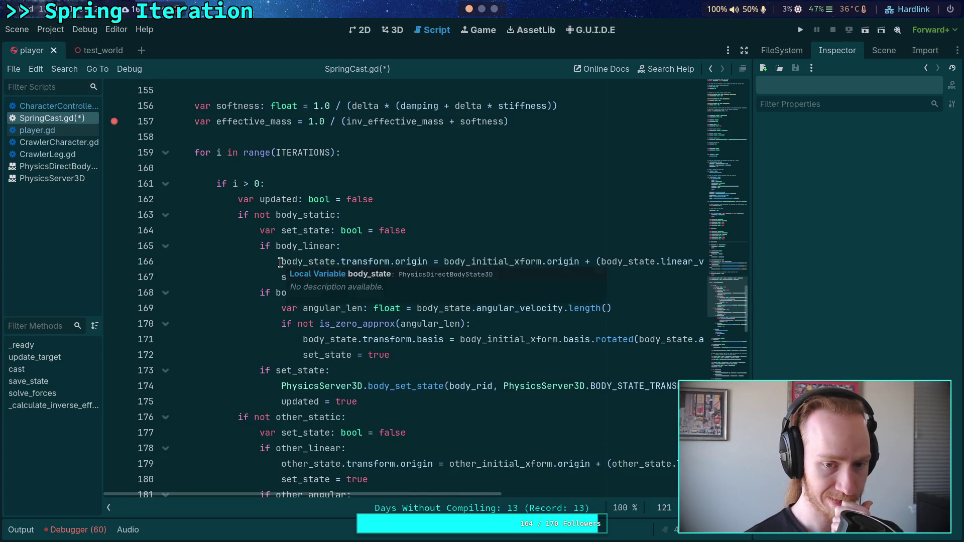
{"action": "left_click", "coordinate": [281, 261]}
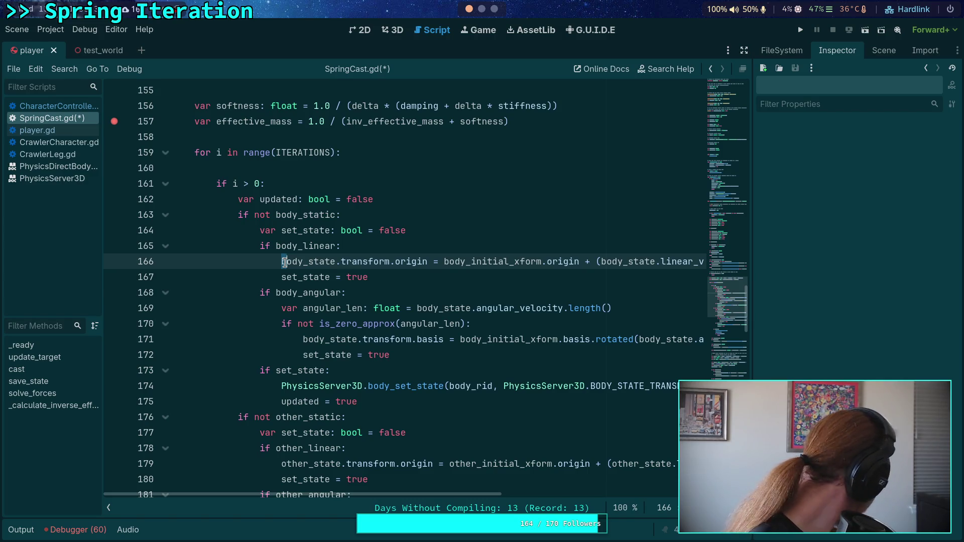
{"action": "left_click", "coordinate": [305, 265]}
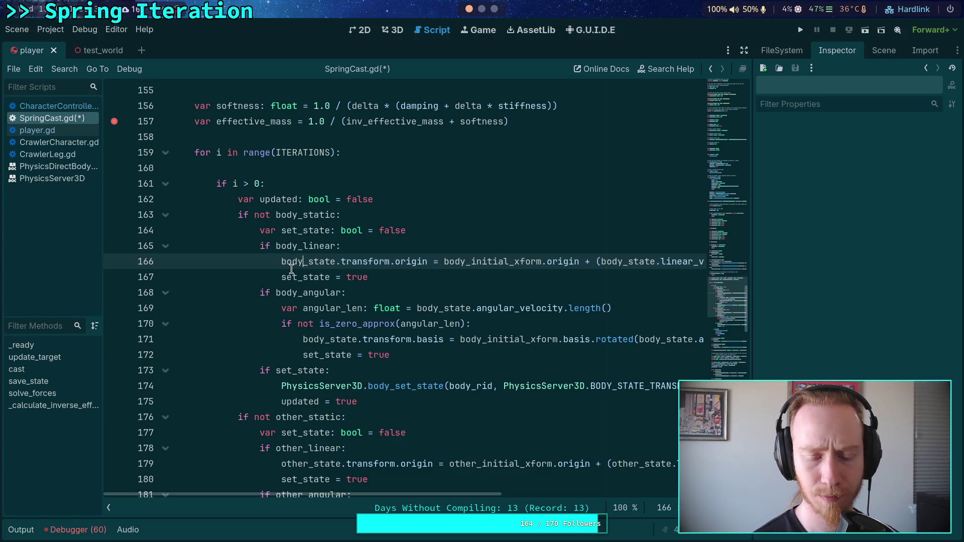
{"action": "left_click_drag", "start_coordinate": [308, 262], "coordinate": [368, 262]}
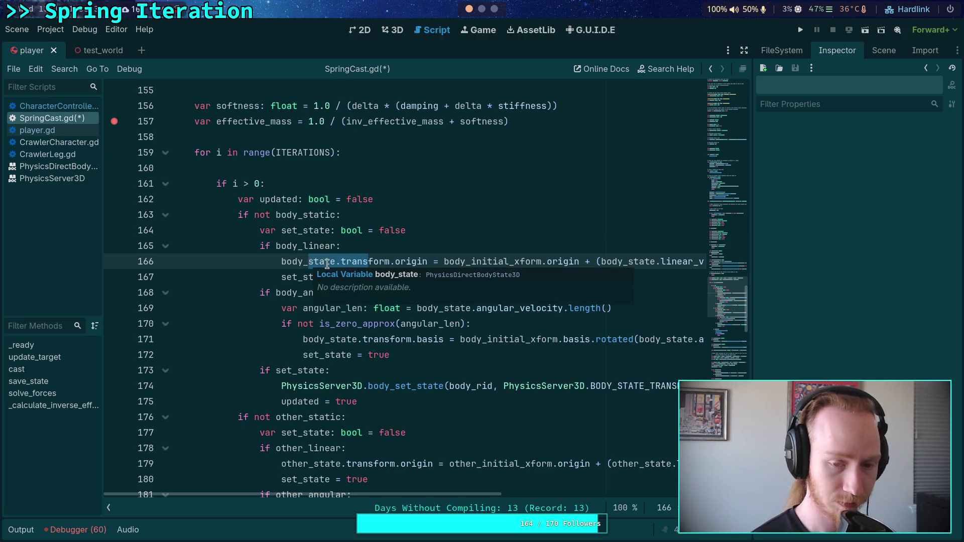
{"action": "type", "text": "x"}
{"action": "left_click", "coordinate": [382, 249]}
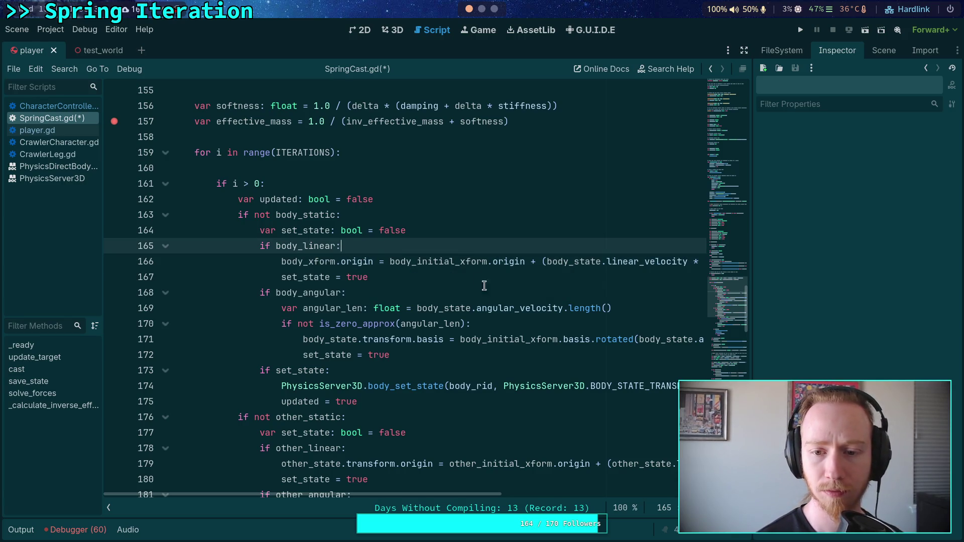
Step: Change line 171 to update body_xform.basis, then hide the side dock for a full-width editor
{"action": "scroll", "coordinate": [458, 496], "scroll_direction": "right", "scroll_amount": 5}
{"action": "scroll", "coordinate": [458, 496], "scroll_direction": "left", "scroll_amount": 5}
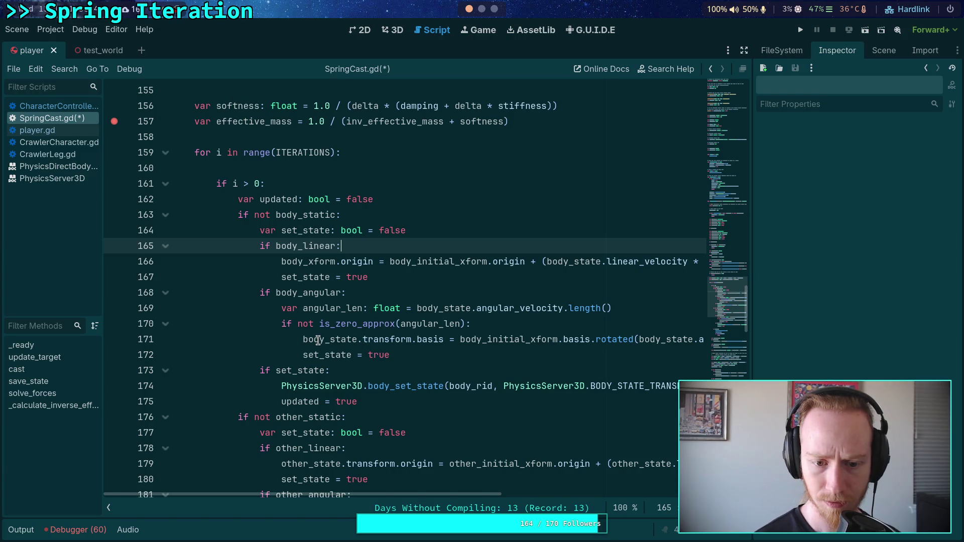
{"action": "left_click_drag", "start_coordinate": [325, 339], "coordinate": [390, 340]}
{"action": "type", "text": "x"}
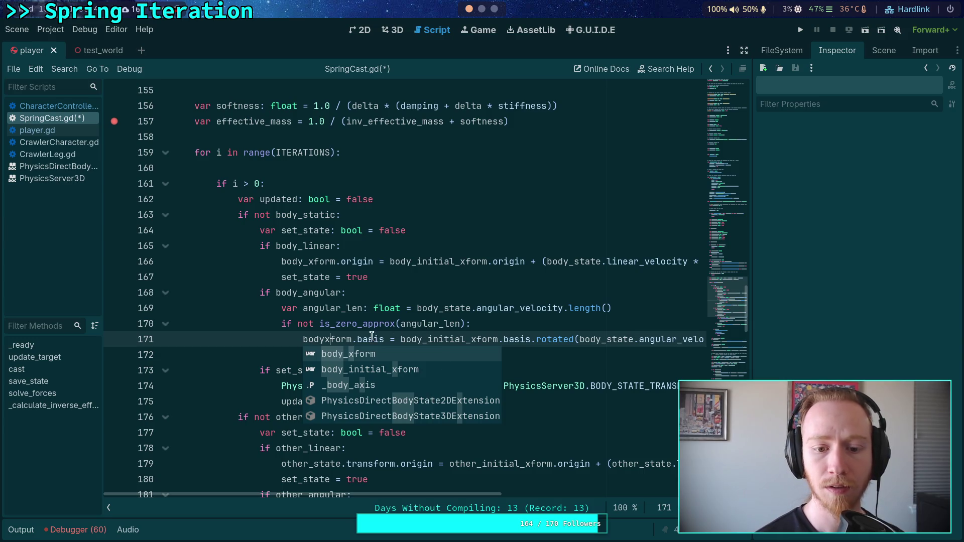
{"action": "key", "text": "Return"}
{"action": "key", "text": "Delete"}
{"action": "key", "text": "Delete"}
{"action": "key", "text": "Delete"}
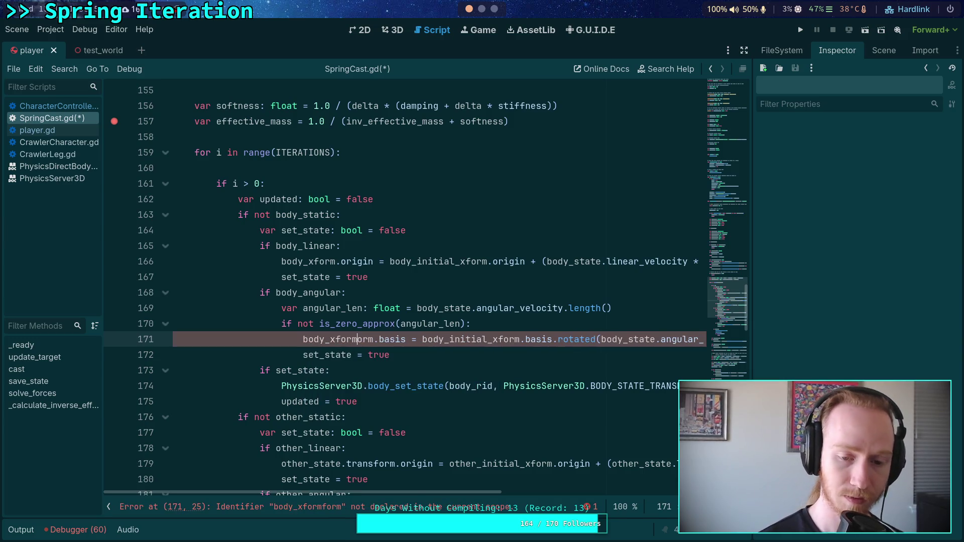
{"action": "left_click", "coordinate": [438, 354]}
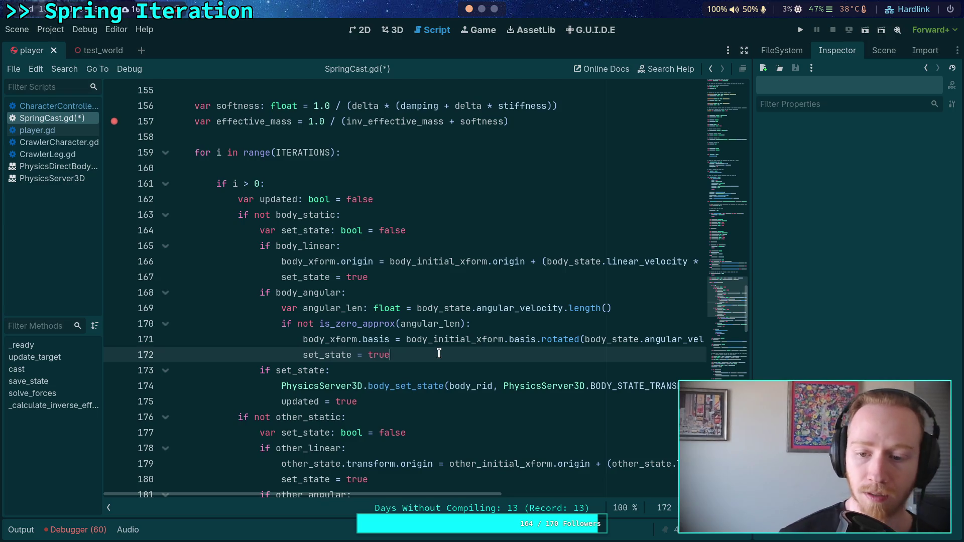
{"action": "left_click", "coordinate": [743, 50]}
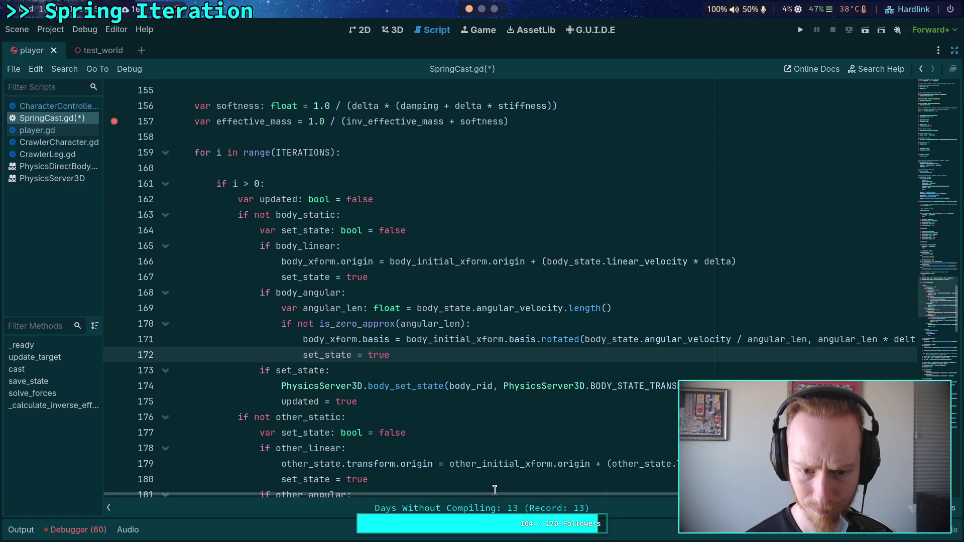
Step: Make the other body's linear and angular updates on lines 179 and 184 use other_xform
{"action": "mouse_move", "coordinate": [502, 494]}
{"action": "left_mouse_down"}
{"action": "mouse_move", "coordinate": [594, 500]}
{"action": "mouse_move", "coordinate": [497, 497]}
{"action": "left_mouse_up"}
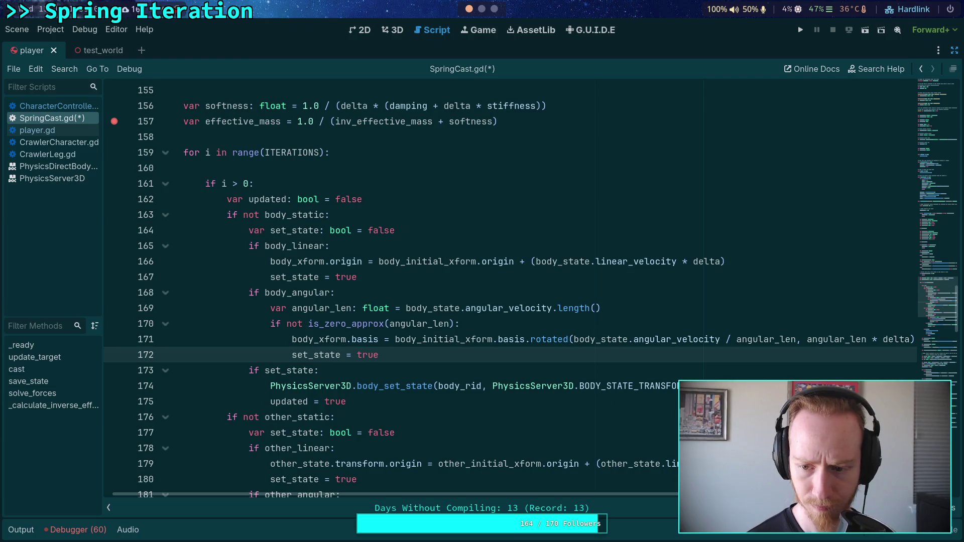
{"action": "left_click", "coordinate": [382, 386]}
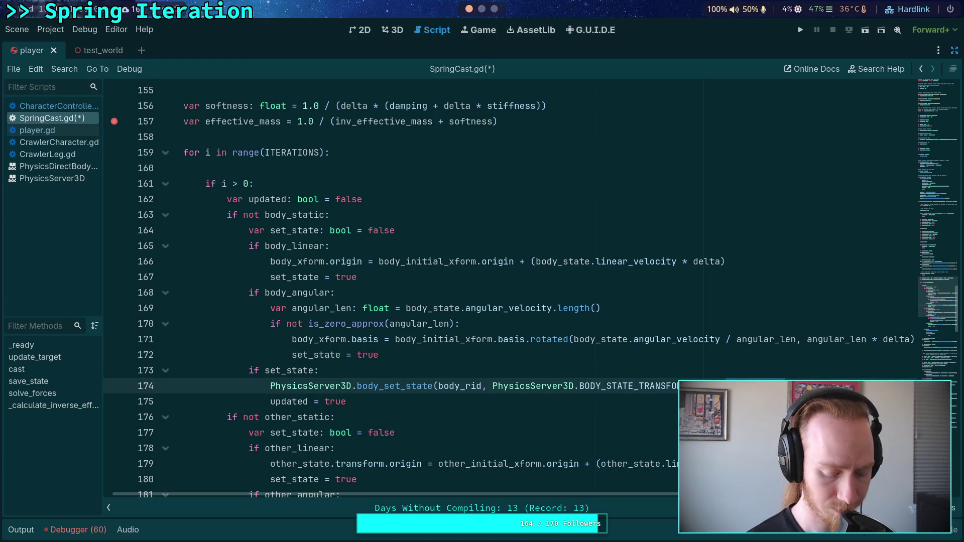
{"action": "left_click", "coordinate": [645, 357]}
{"action": "scroll", "coordinate": [588, 364], "scroll_direction": "down", "scroll_amount": 2}
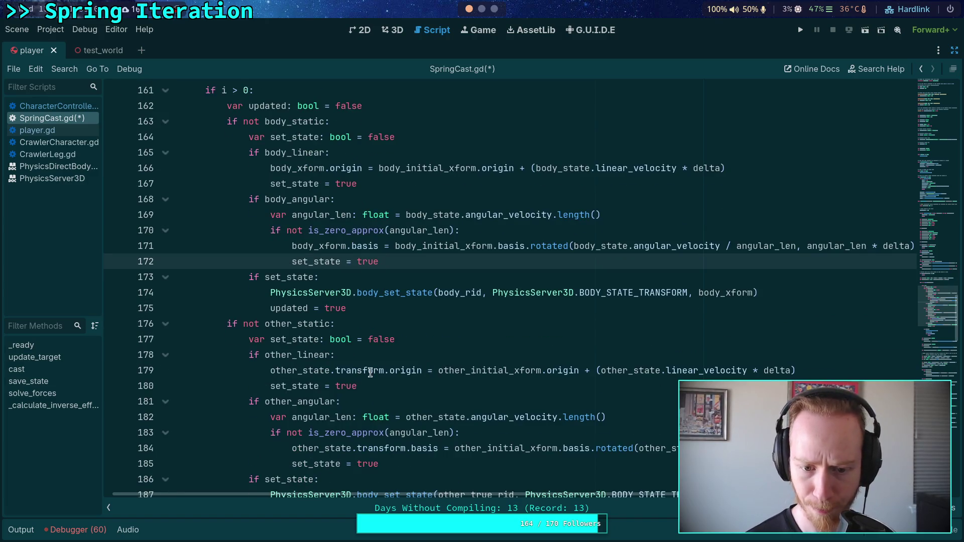
{"action": "left_click_drag", "start_coordinate": [303, 371], "coordinate": [362, 371]}
{"action": "type", "text": "x"}
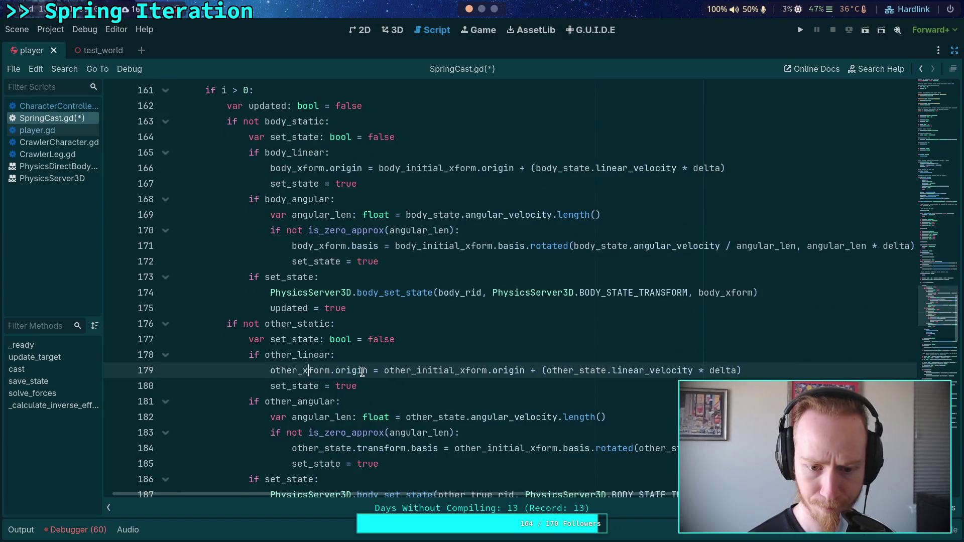
{"action": "scroll", "coordinate": [424, 329], "scroll_direction": "down", "scroll_amount": 2}
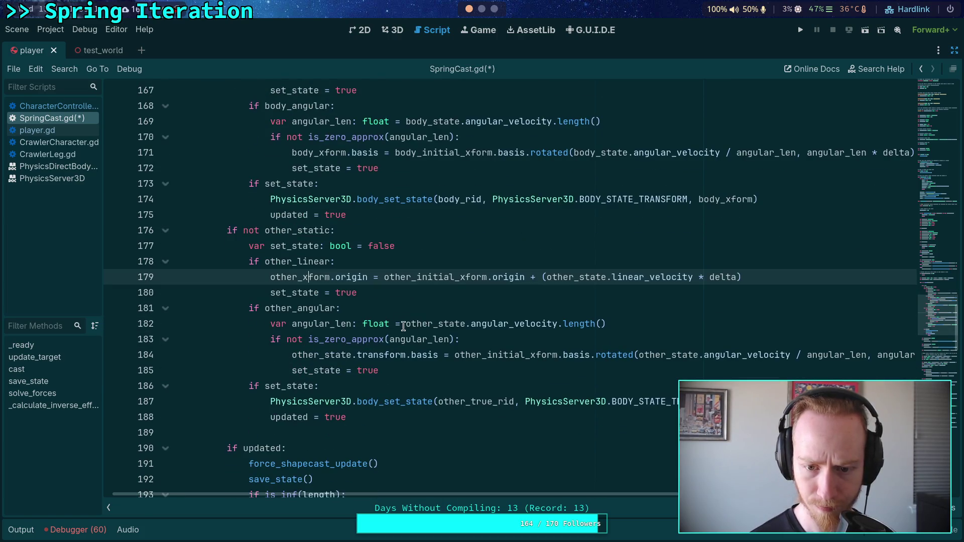
{"action": "left_click_drag", "start_coordinate": [324, 355], "coordinate": [384, 356]}
{"action": "type", "text": "x"}
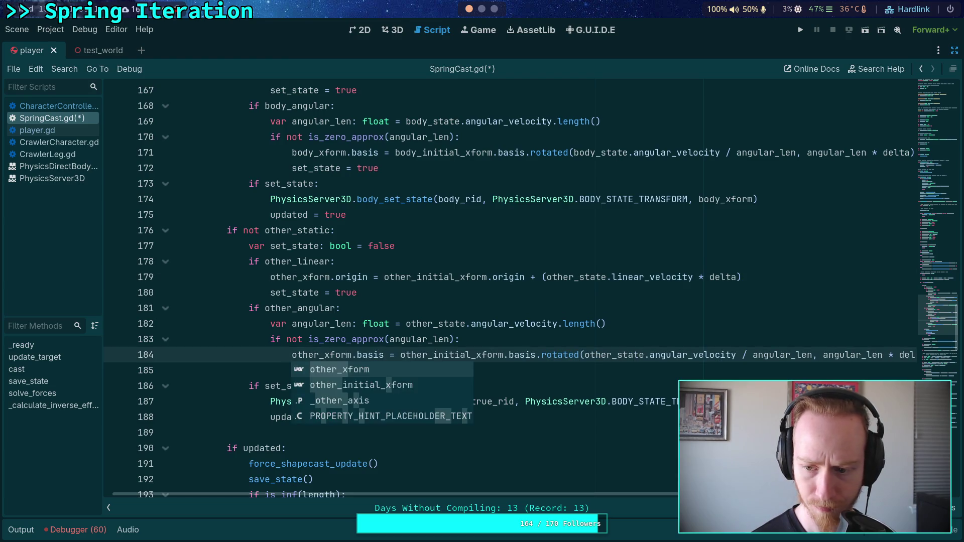
{"action": "left_click", "coordinate": [454, 401]}
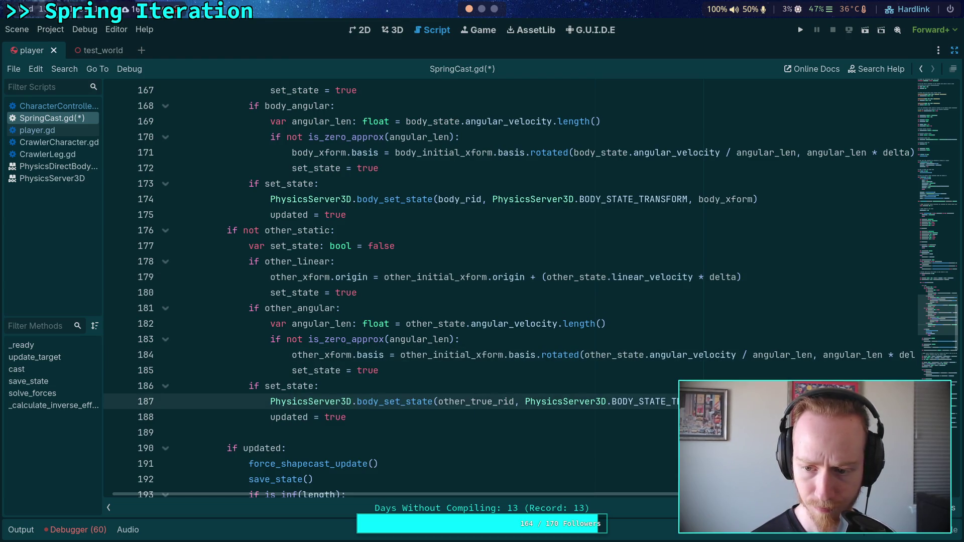
{"action": "left_click", "coordinate": [796, 381]}
{"action": "scroll", "coordinate": [664, 344], "scroll_direction": "down", "scroll_amount": 5}
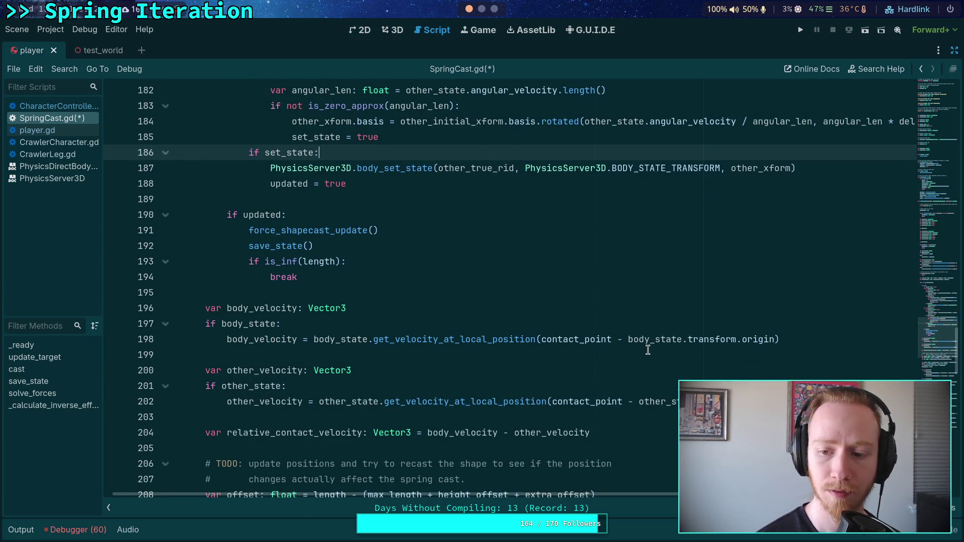
Step: Replace body_state.transform with body_xform in the body velocity calculation on line 198
{"action": "left_click_drag", "start_coordinate": [656, 341], "coordinate": [735, 341]}
{"action": "type", "text": "xform"}
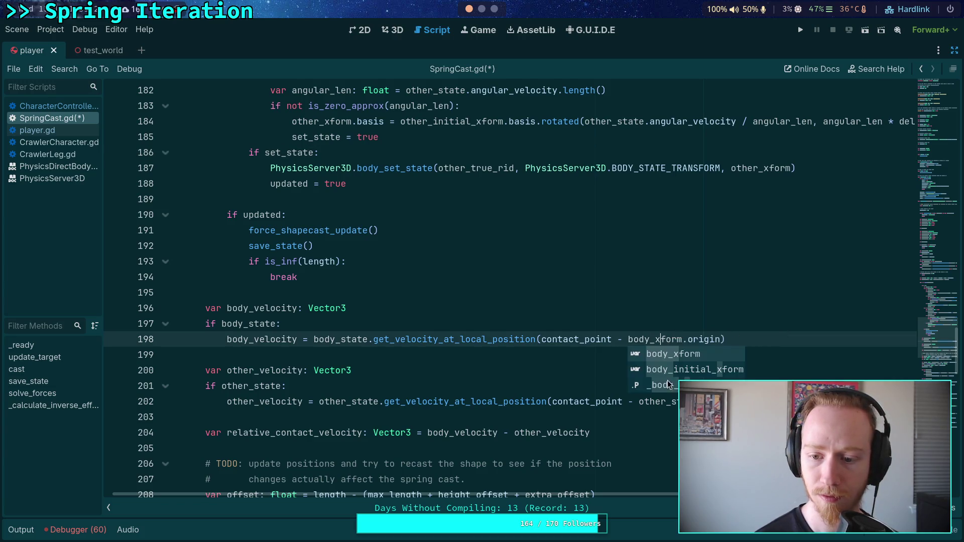
{"action": "left_click", "coordinate": [672, 401]}
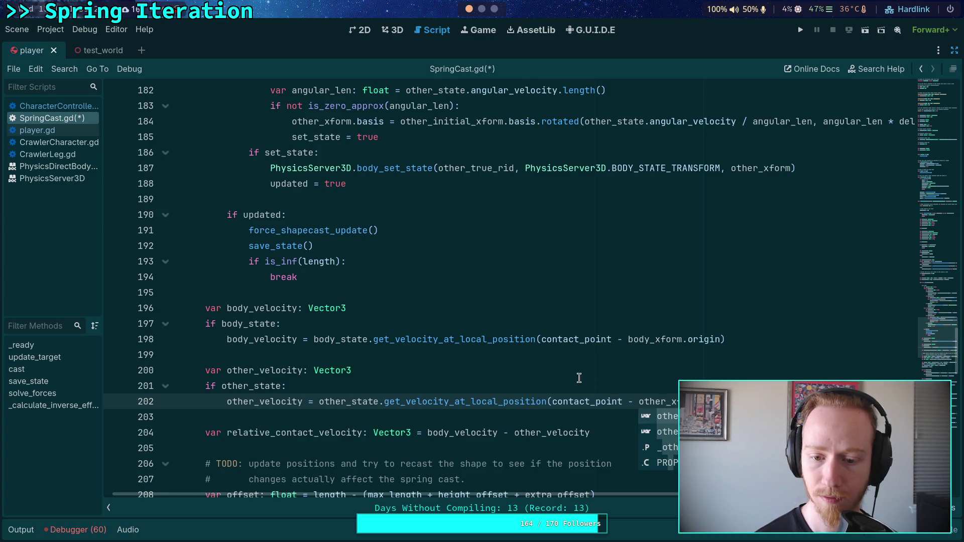
{"action": "left_click", "coordinate": [566, 375]}
{"action": "scroll", "coordinate": [566, 376], "scroll_direction": "down", "scroll_amount": 1}
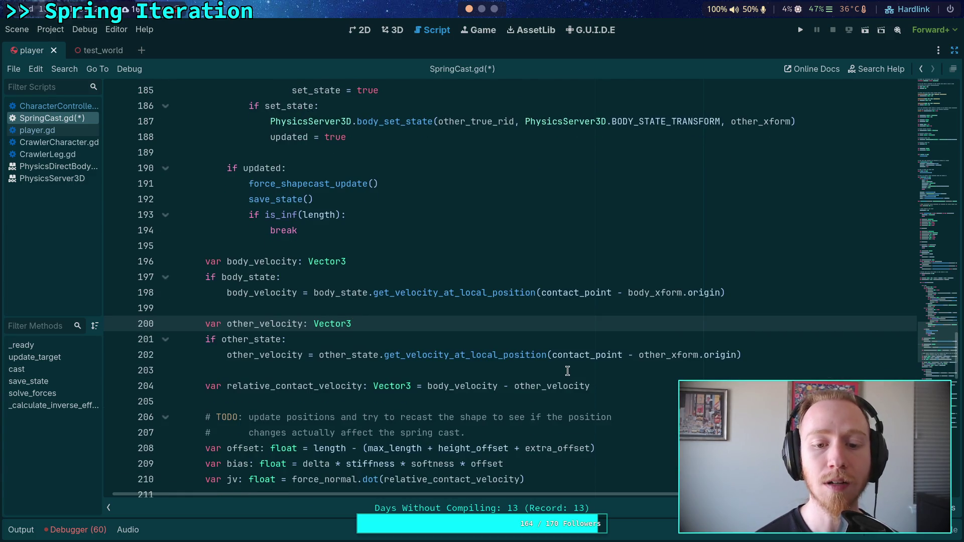
Step: Delete the body_state.transform and other_state.transform assignments from the restore block and remove the leftover blank lines
{"action": "scroll", "coordinate": [567, 370], "scroll_direction": "down", "scroll_amount": 3}
{"action": "scroll", "coordinate": [568, 370], "scroll_direction": "down", "scroll_amount": 4}
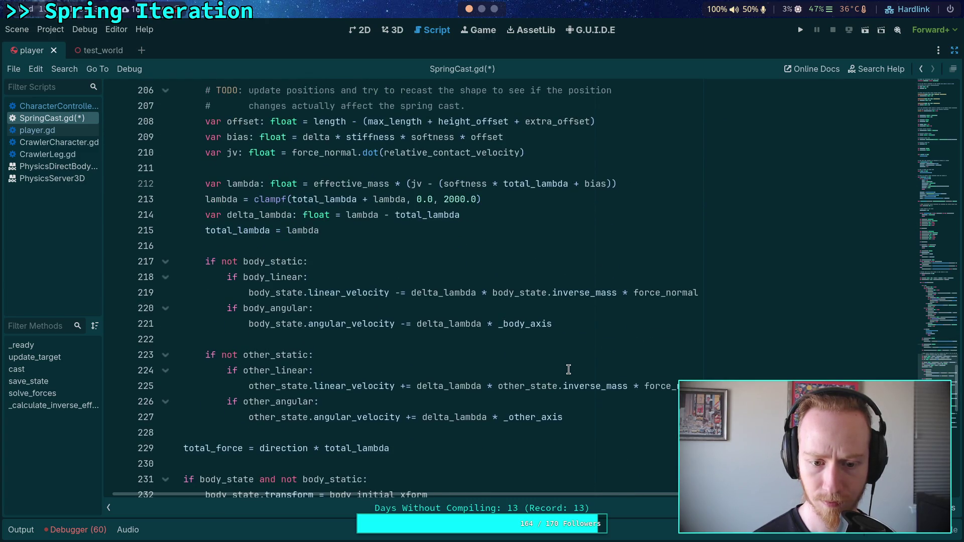
{"action": "scroll", "coordinate": [568, 370], "scroll_direction": "down", "scroll_amount": 2}
{"action": "scroll", "coordinate": [569, 378], "scroll_direction": "down", "scroll_amount": 1}
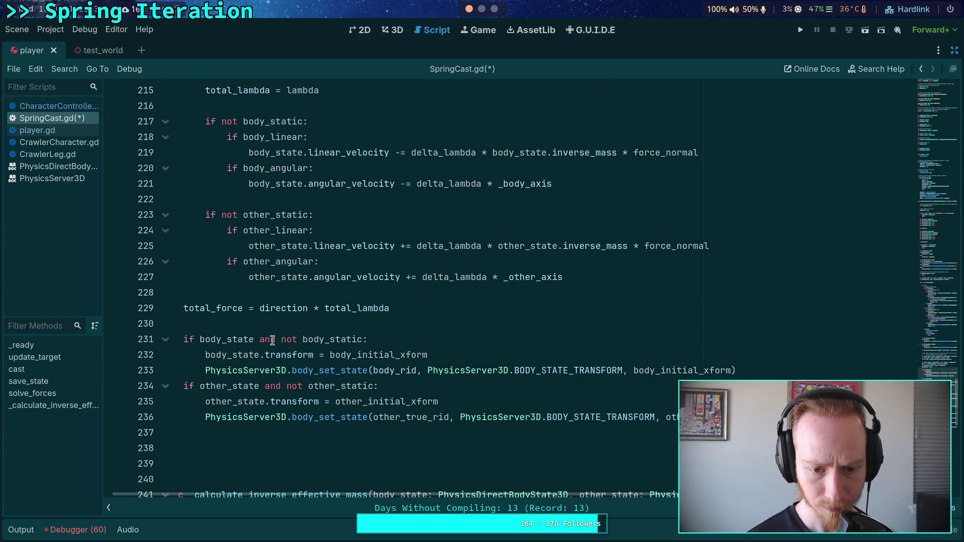
{"action": "left_click_drag", "start_coordinate": [449, 353], "coordinate": [454, 341]}
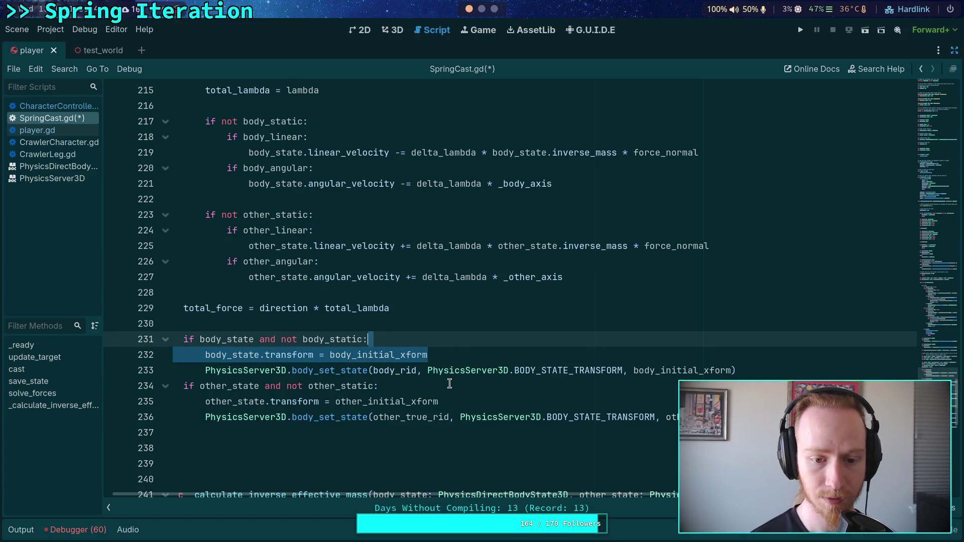
{"action": "key", "text": "BackSpace"}
{"action": "left_click_drag", "start_coordinate": [450, 384], "coordinate": [456, 371]}
{"action": "key", "text": "BackSpace"}
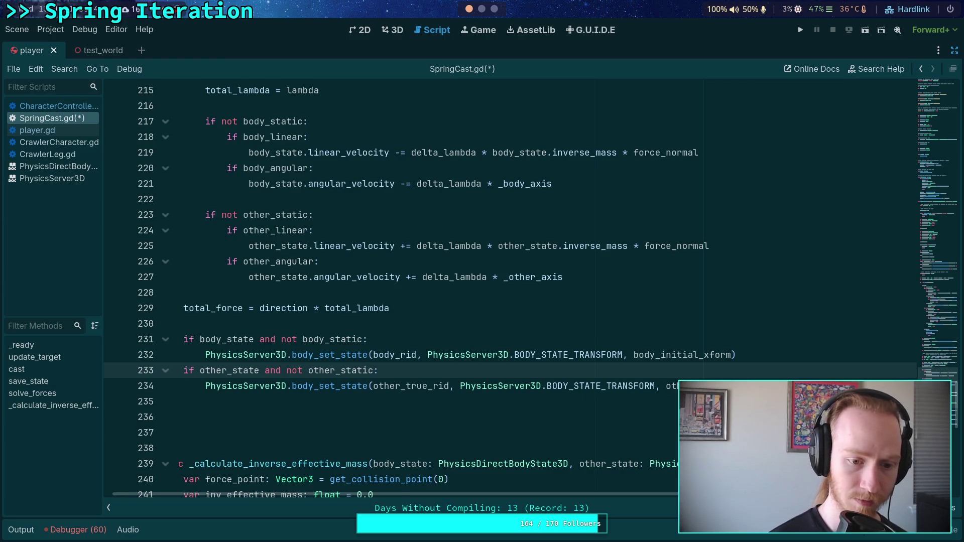
{"action": "key", "text": "Down"}
{"action": "key", "text": "Down"}
{"action": "key", "text": "Down"}
{"action": "key", "text": "BackSpace"}
{"action": "key", "text": "BackSpace"}
{"action": "key", "text": "Down"}
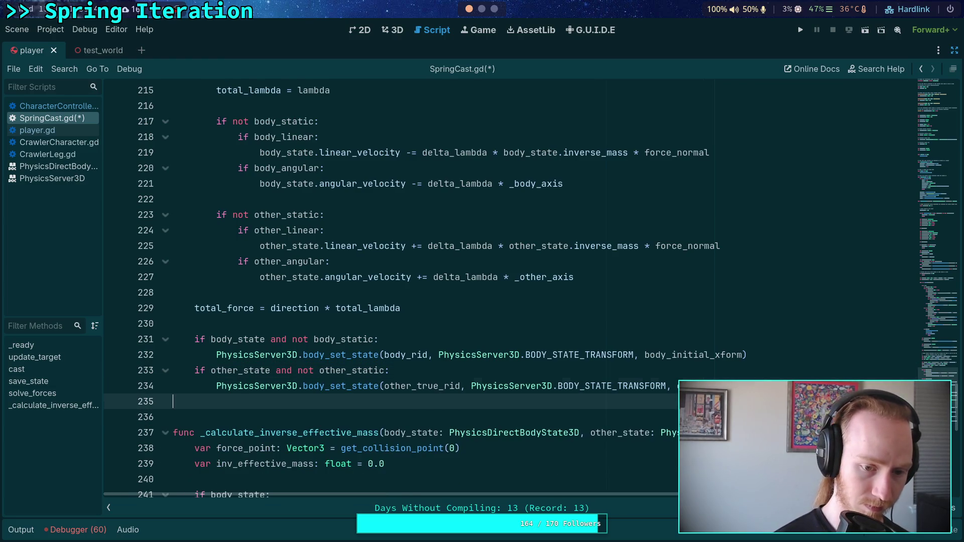
{"action": "key", "text": "BackSpace"}
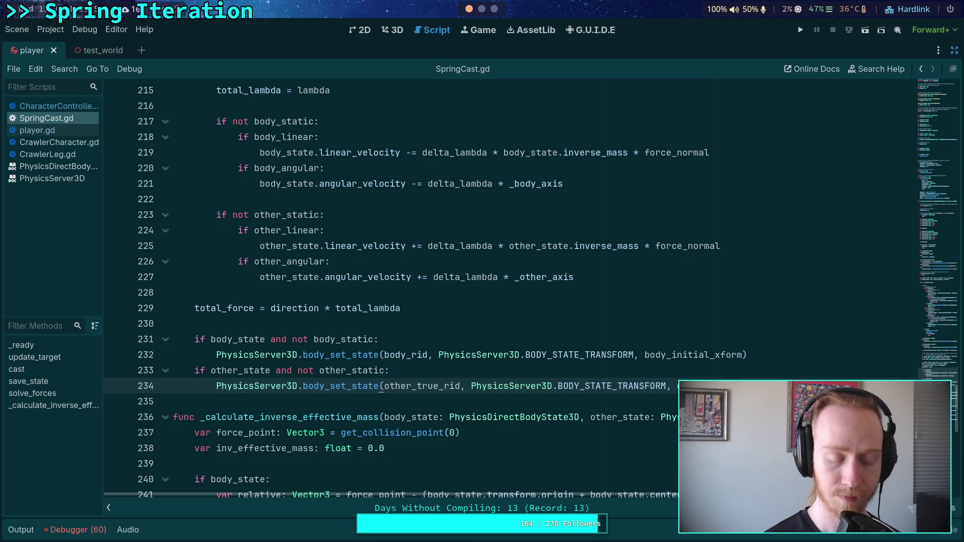
Step: Search the script for remaining .transform references, then run the game to the breakpoint
{"action": "key", "text": "ctrl+f"}
{"action": "type", "text": ".transform"}
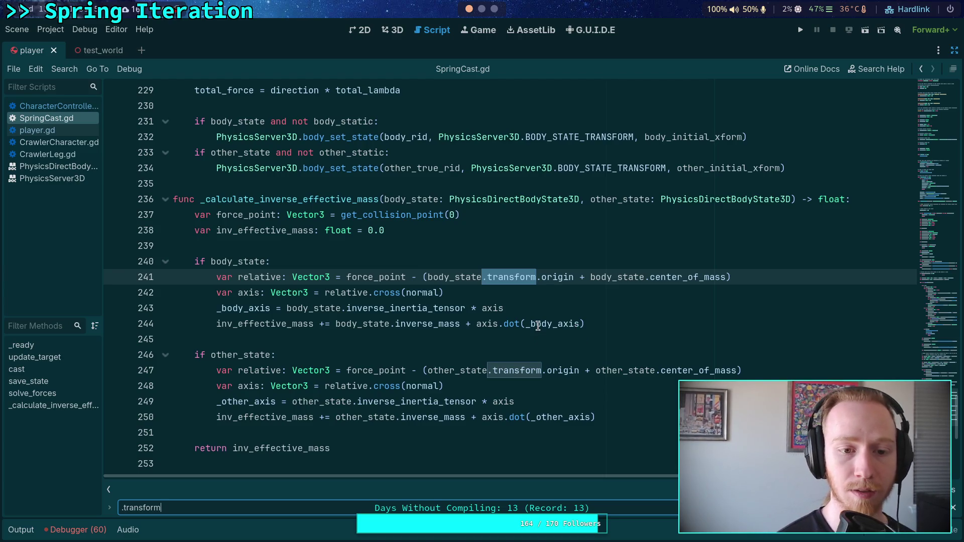
{"action": "scroll", "coordinate": [592, 341], "scroll_direction": "up", "scroll_amount": 1}
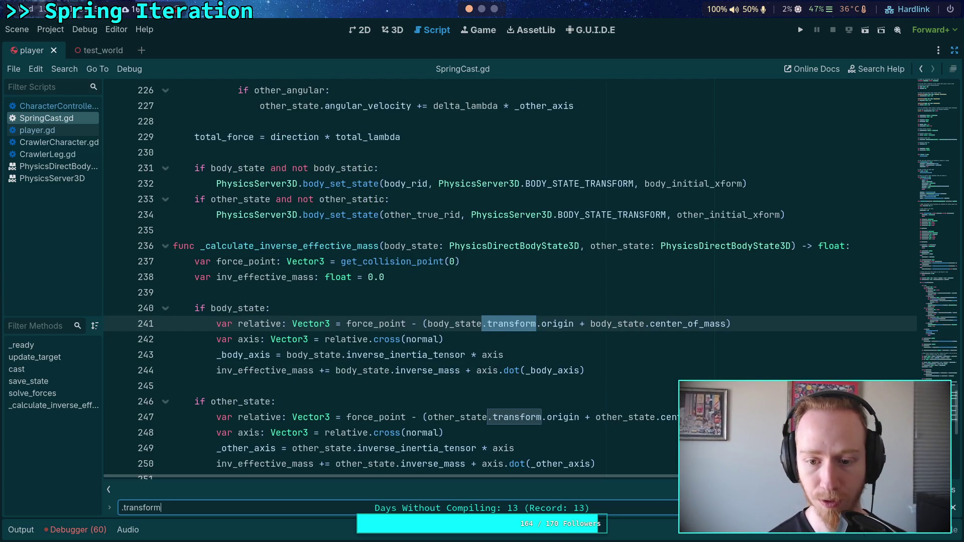
{"action": "key", "text": "Return"}
{"action": "key", "text": "Return"}
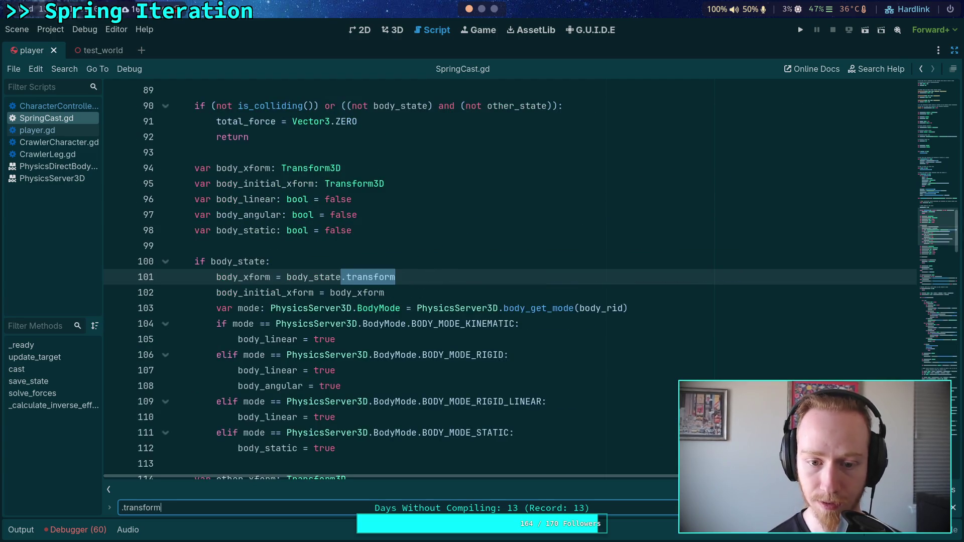
{"action": "key", "text": "Return"}
{"action": "key", "text": "Return"}
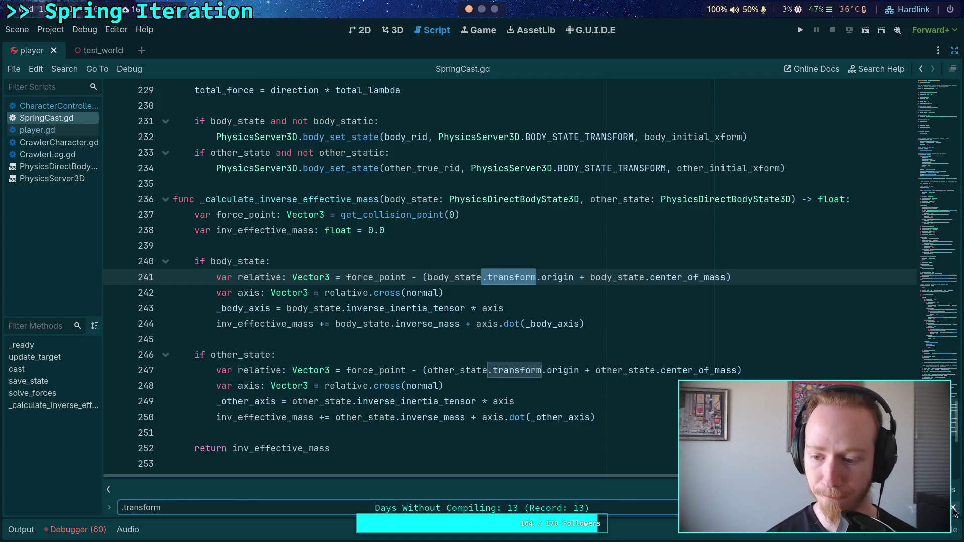
{"action": "key", "text": "Escape"}
{"action": "left_click", "coordinate": [444, 386]}
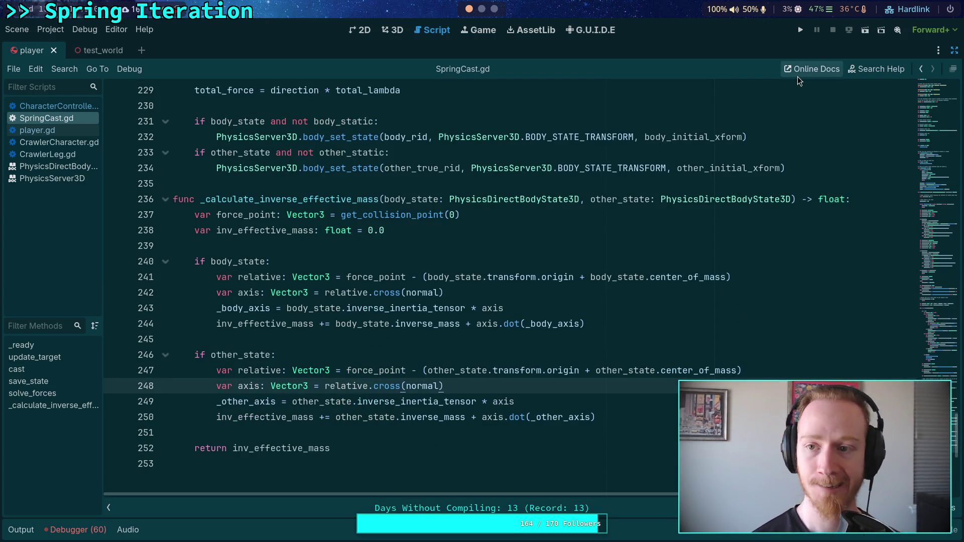
{"action": "left_click", "coordinate": [800, 29]}
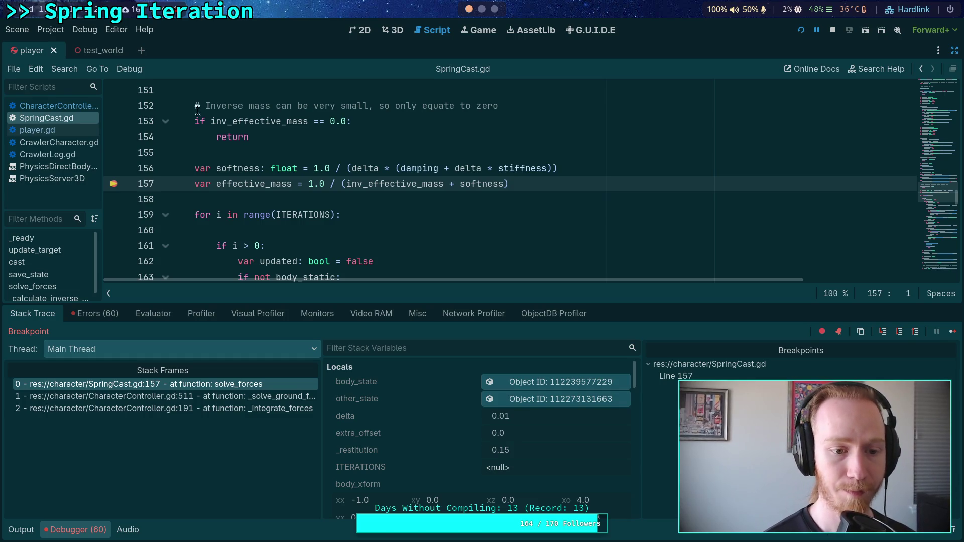
Step: Step over several statements in the paused solver, advancing to line 198
{"action": "mouse_move", "coordinate": [304, 211]}
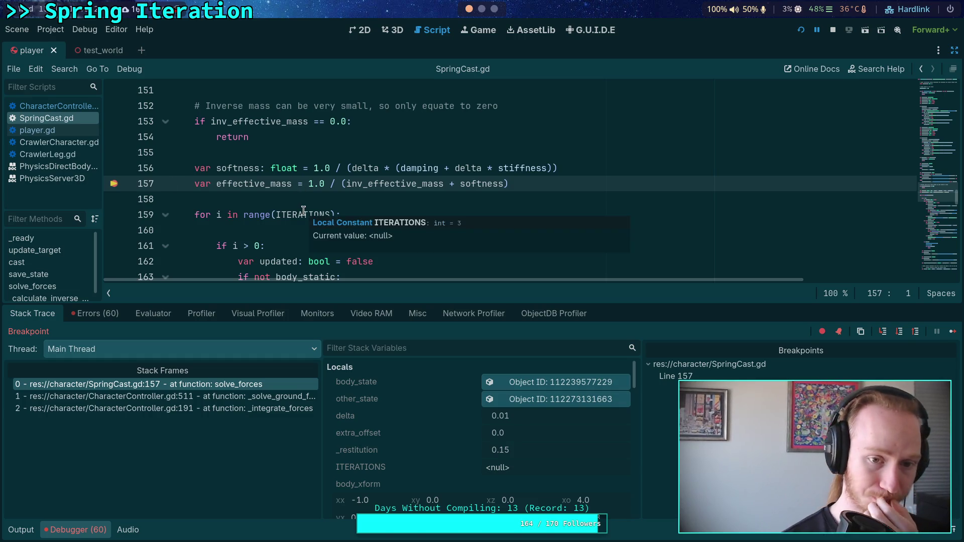
{"action": "left_click", "coordinate": [899, 331]}
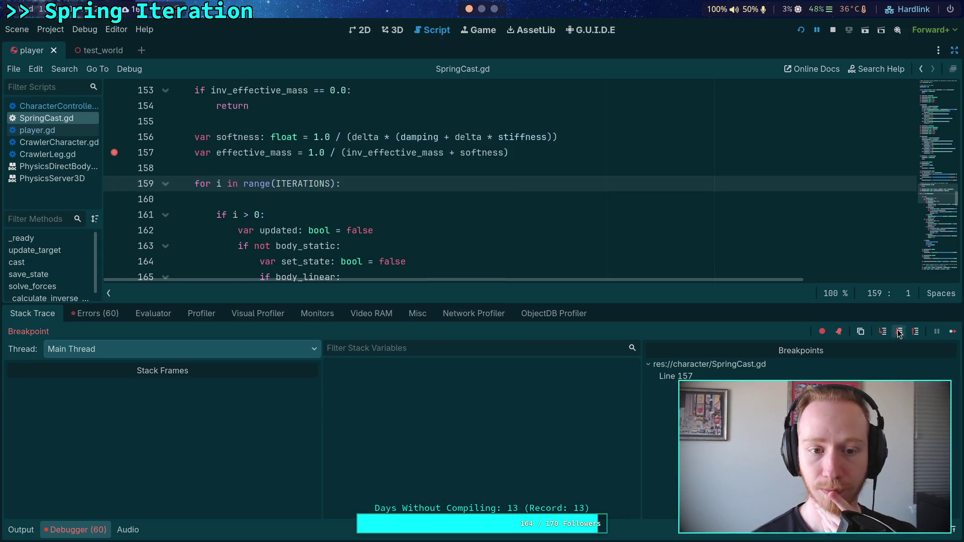
{"action": "left_click", "coordinate": [899, 331]}
{"action": "left_click", "coordinate": [899, 332]}
{"action": "left_click", "coordinate": [896, 332]}
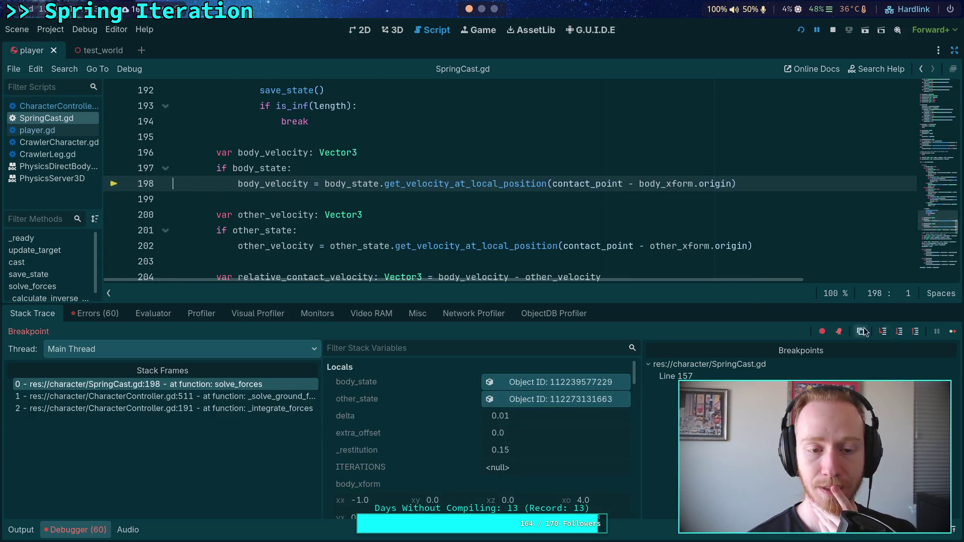
Step: Move the breakpoint from line 162 to line 161 and continue execution to it
{"action": "scroll", "coordinate": [168, 187], "scroll_direction": "up", "scroll_amount": 12}
{"action": "left_click", "coordinate": [125, 184]}
{"action": "left_click", "coordinate": [126, 187]}
{"action": "left_click", "coordinate": [125, 169]}
{"action": "left_click", "coordinate": [952, 332]}
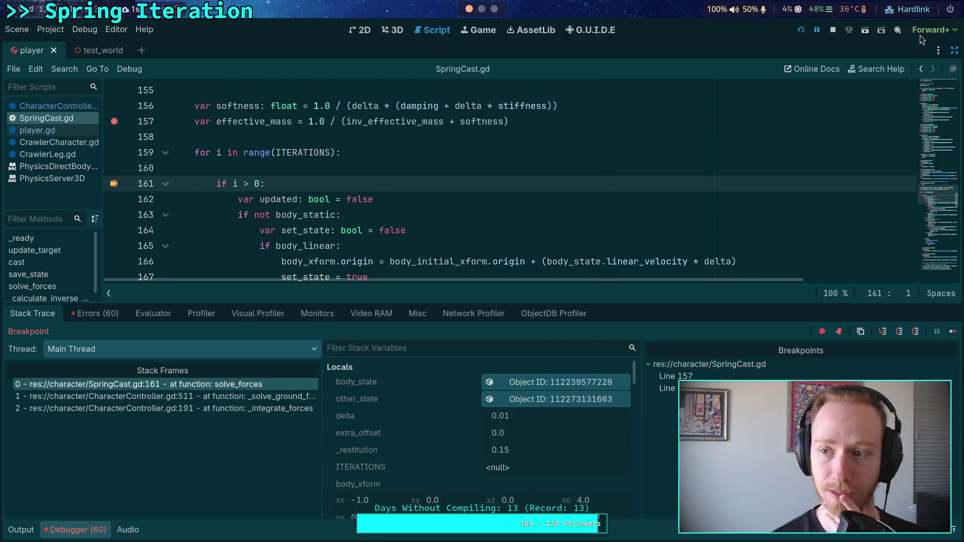
Step: Hide the side docks, give the script editor more height, and switch to the Python REPL
{"action": "left_click", "coordinate": [955, 51]}
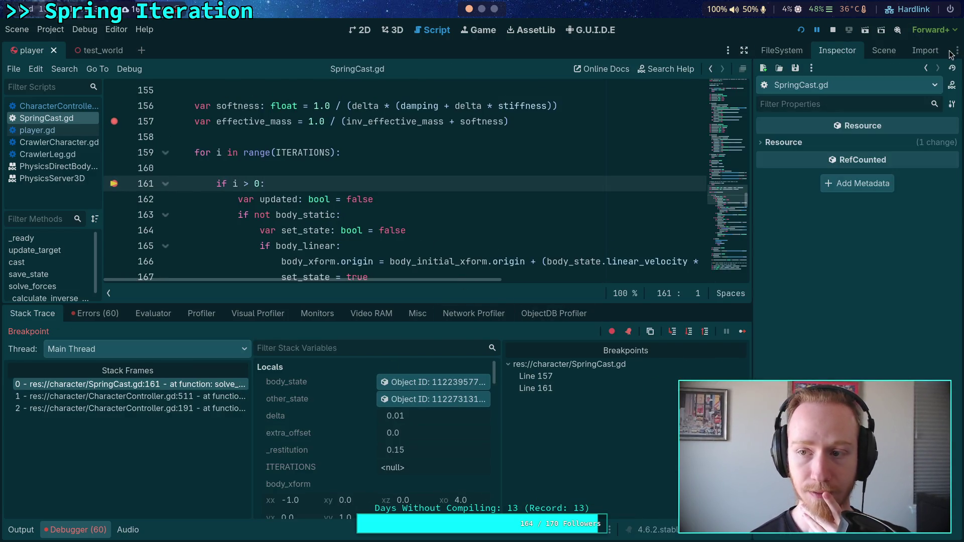
{"action": "left_click", "coordinate": [745, 49]}
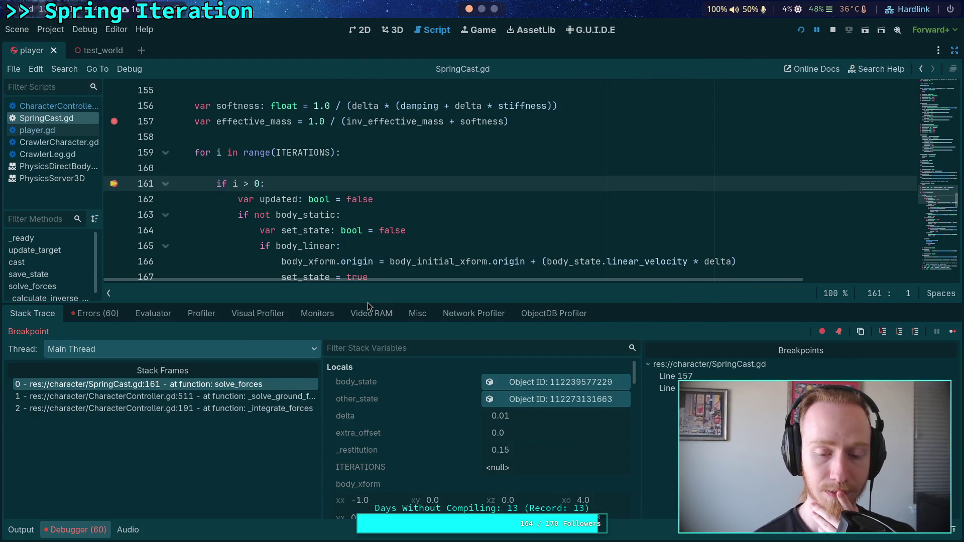
{"action": "left_click_drag", "start_coordinate": [368, 302], "coordinate": [368, 369]}
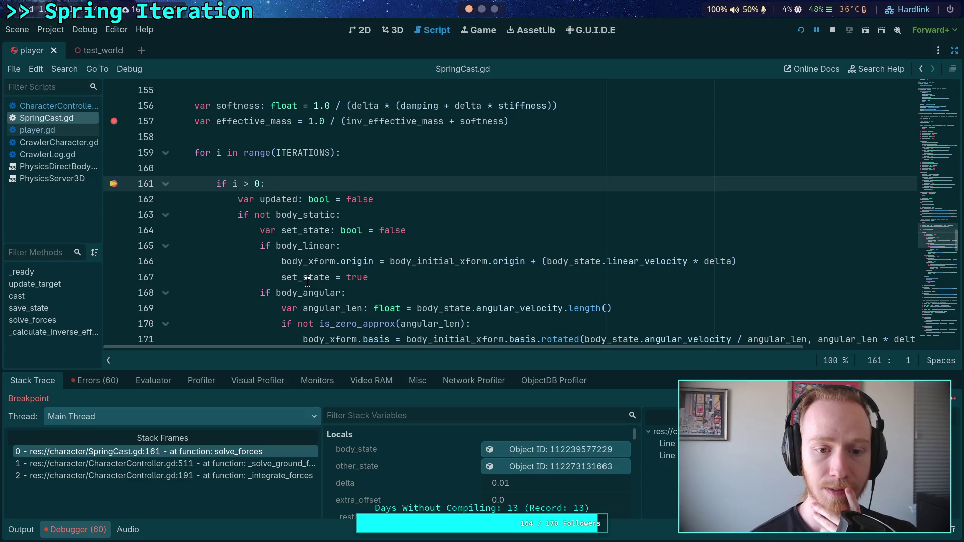
{"action": "scroll", "coordinate": [308, 282], "scroll_direction": "down", "scroll_amount": 1}
{"action": "mouse_move", "coordinate": [307, 215]}
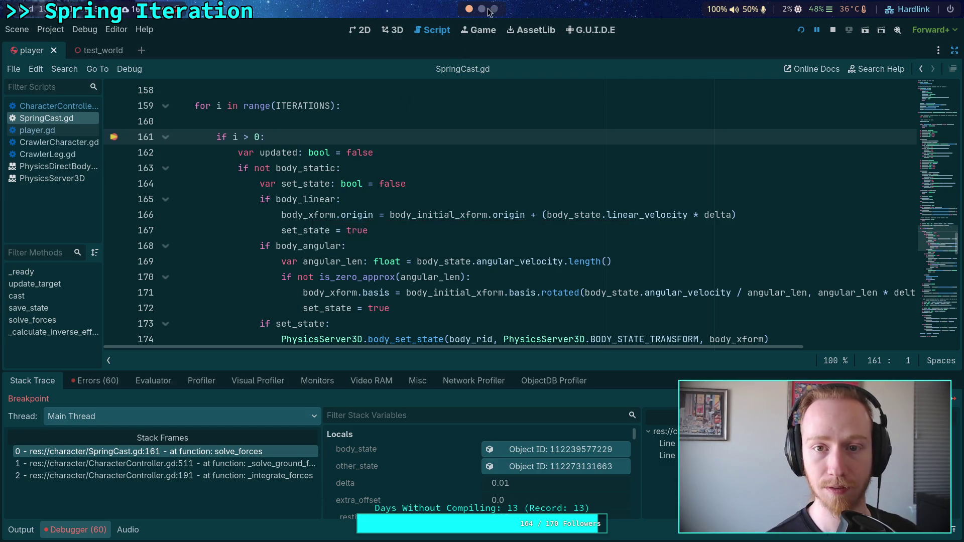
{"action": "key", "text": "super+4"}
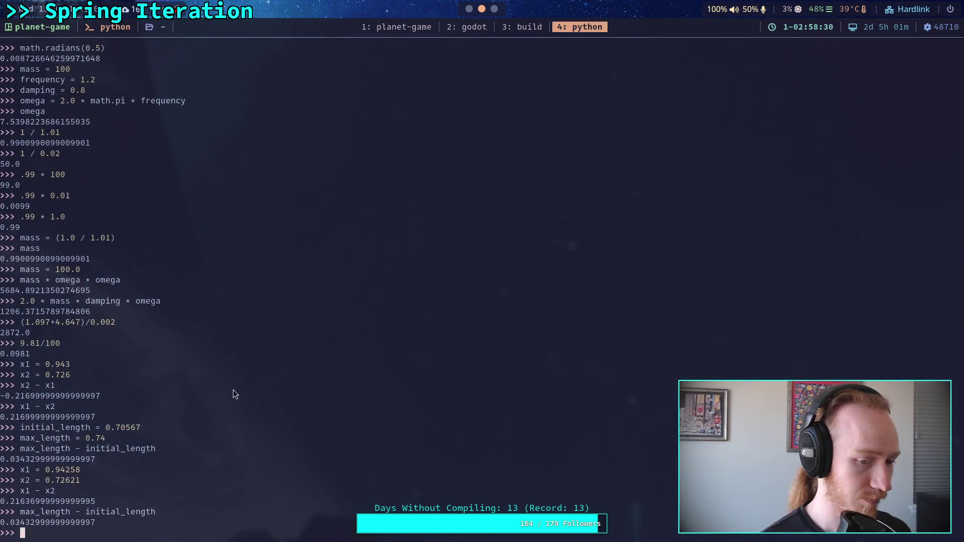
Step: Read the paused other_xform and length values in SpringCast.gd and compare them against the Python REPL
{"action": "left_click", "coordinate": [472, 25]}
{"action": "scroll", "coordinate": [450, 219], "scroll_direction": "down", "scroll_amount": 1}
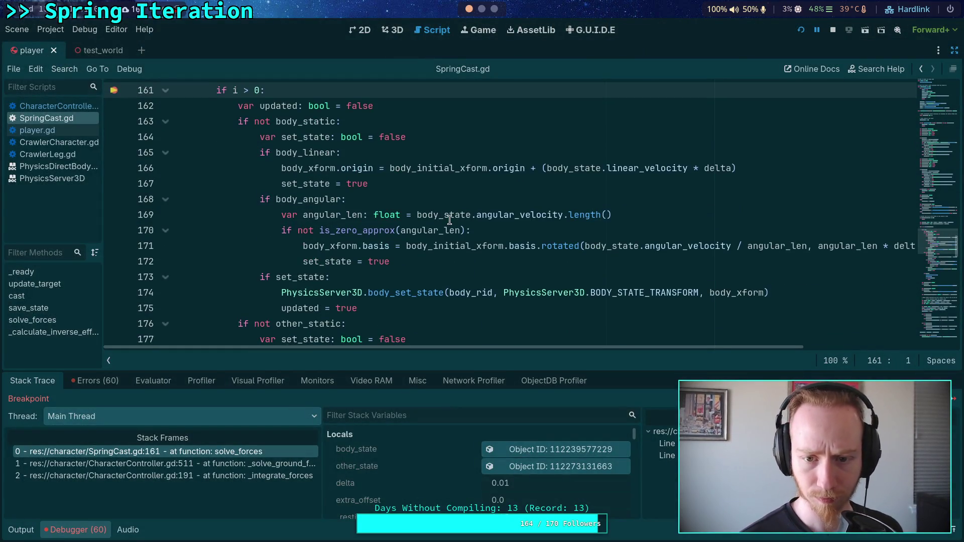
{"action": "scroll", "coordinate": [449, 220], "scroll_direction": "down", "scroll_amount": 2}
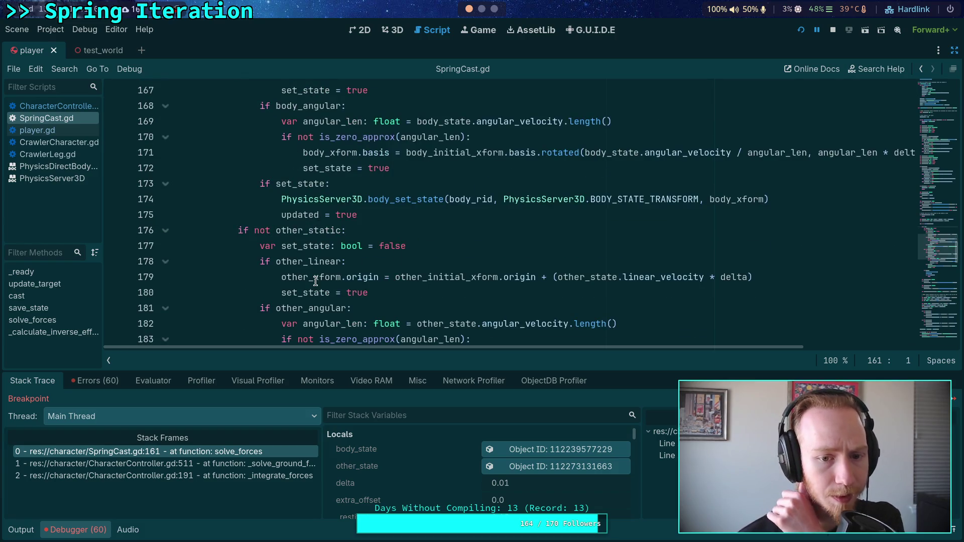
{"action": "mouse_move", "coordinate": [316, 280]}
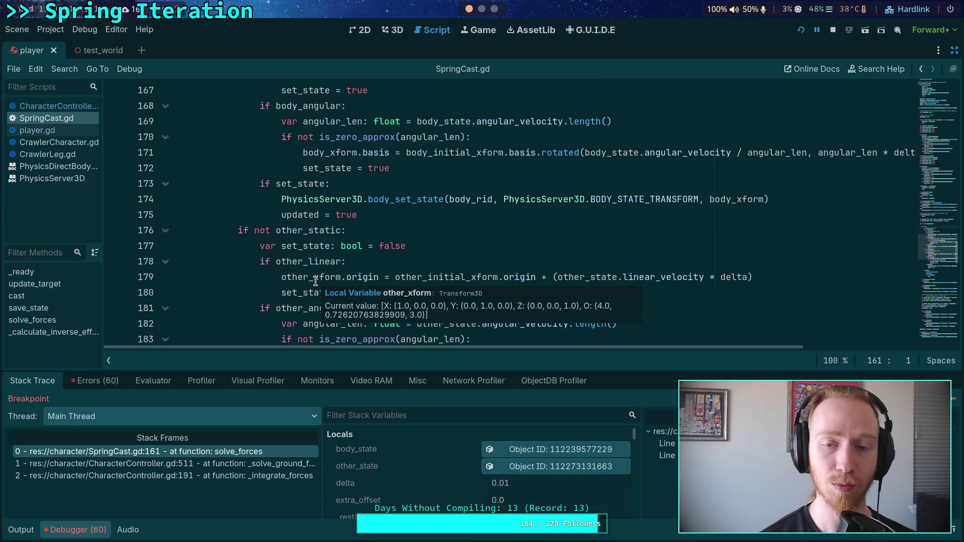
{"action": "left_click", "coordinate": [482, 9]}
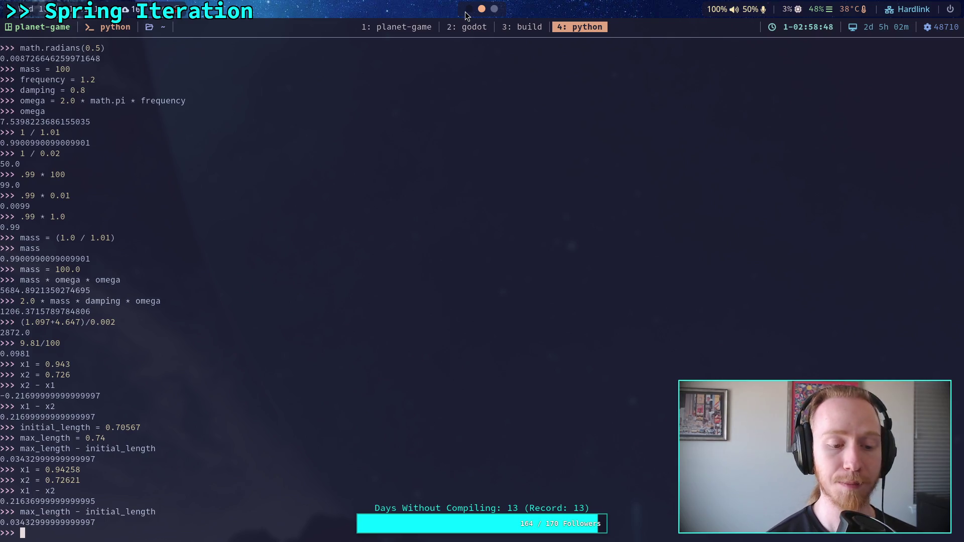
{"action": "left_click", "coordinate": [468, 9]}
{"action": "scroll", "coordinate": [406, 267], "scroll_direction": "up", "scroll_amount": 3}
{"action": "scroll", "coordinate": [407, 268], "scroll_direction": "down", "scroll_amount": 6}
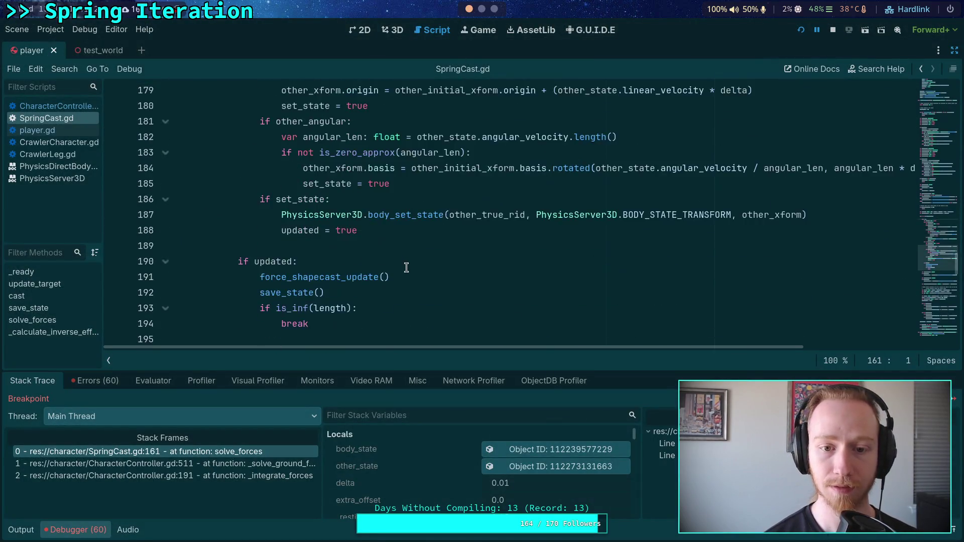
{"action": "scroll", "coordinate": [407, 267], "scroll_direction": "down", "scroll_amount": 7}
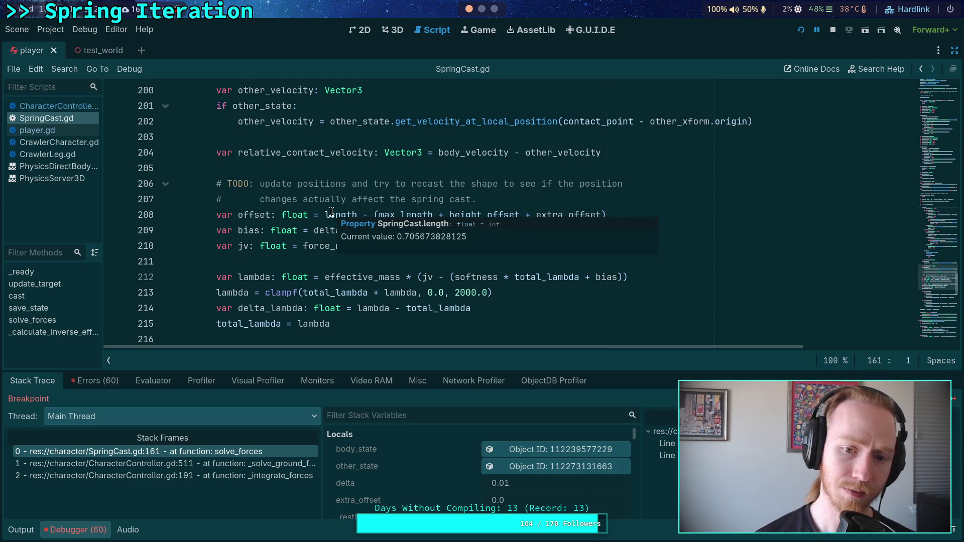
{"action": "left_click", "coordinate": [481, 9]}
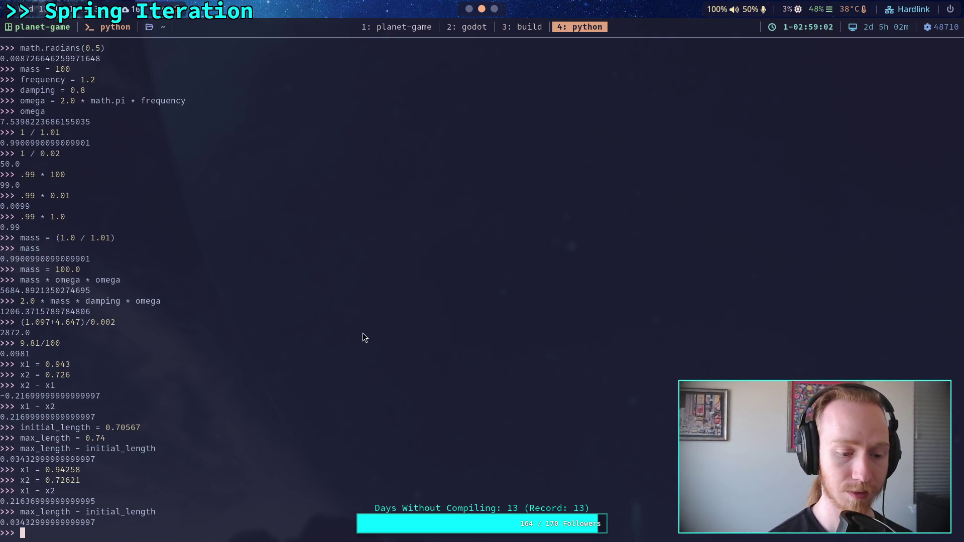
{"action": "left_click", "coordinate": [469, 9]}
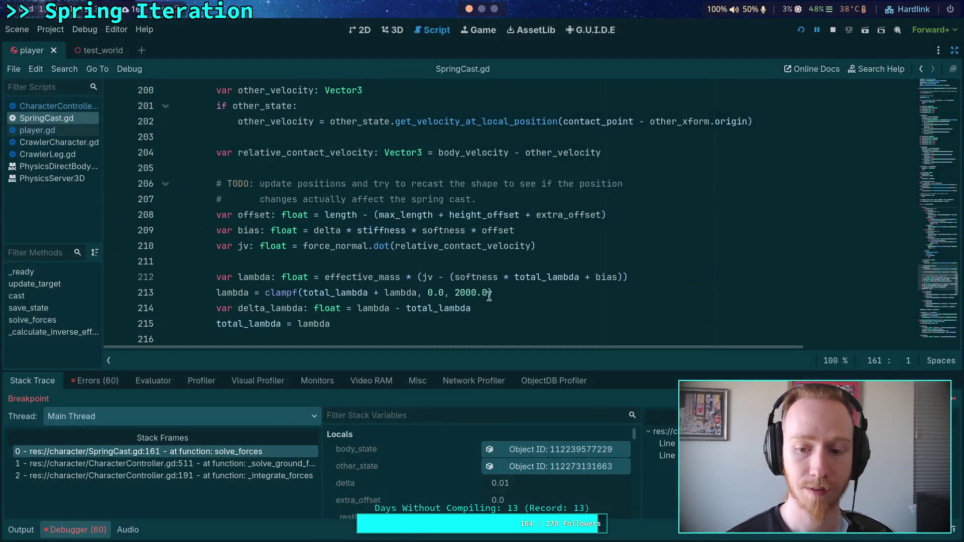
Step: Step over from line 161 through both bodies' state updates to line 188, inspecting other_xform
{"action": "key", "text": "F10"}
{"action": "key", "text": "F10"}
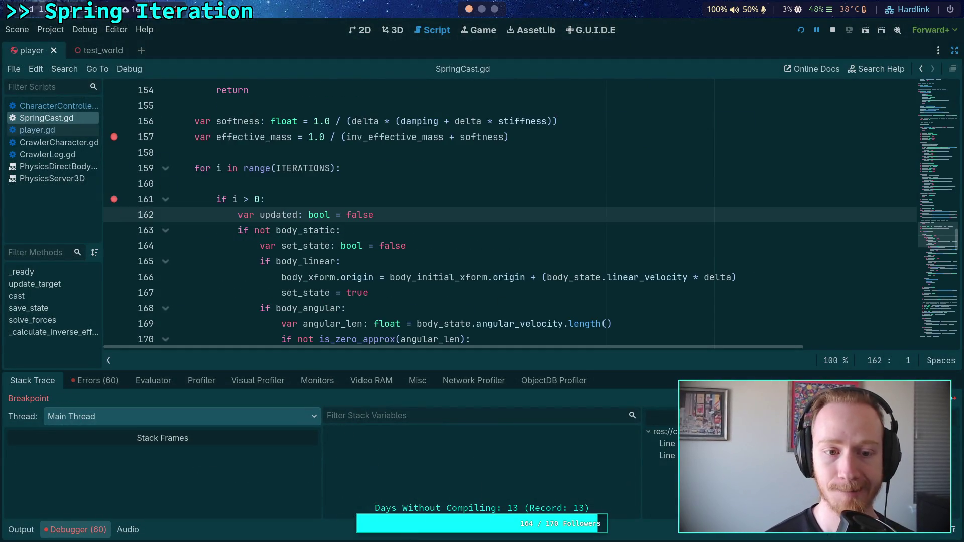
{"action": "key", "text": "F10"}
{"action": "key", "text": "F10"}
{"action": "key", "text": "F10"}
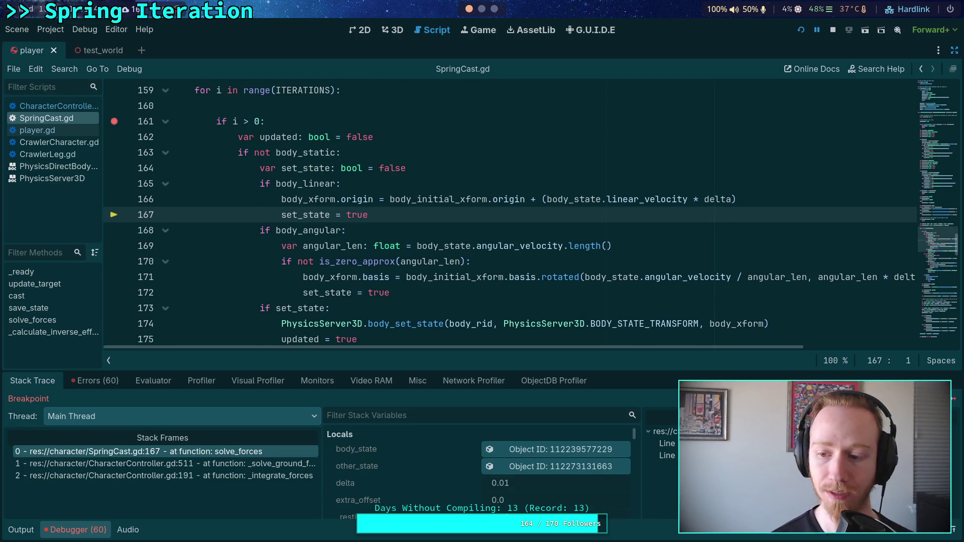
{"action": "key", "text": "F10"}
{"action": "key", "text": "F10"}
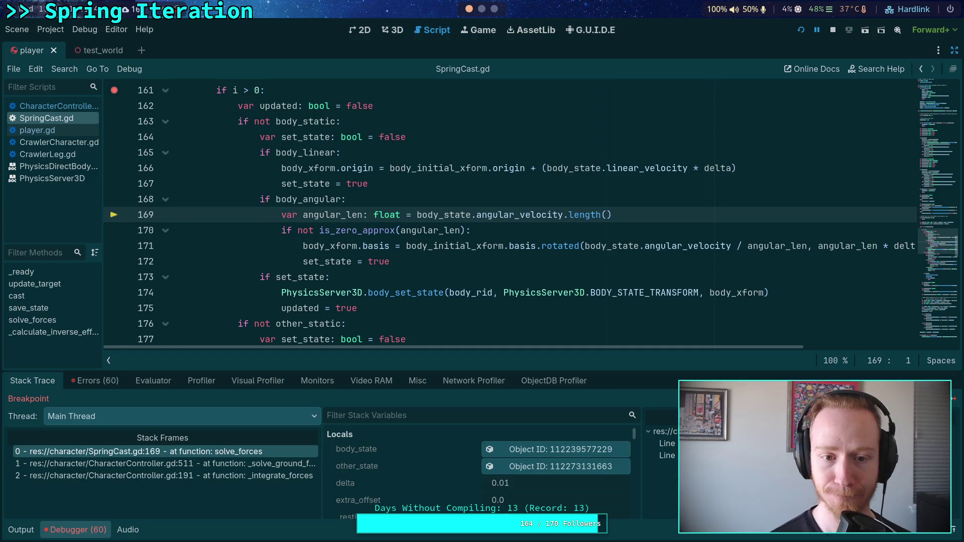
{"action": "key", "text": "F10"}
{"action": "key", "text": "F10"}
{"action": "key", "text": "F10"}
{"action": "key", "text": "F10"}
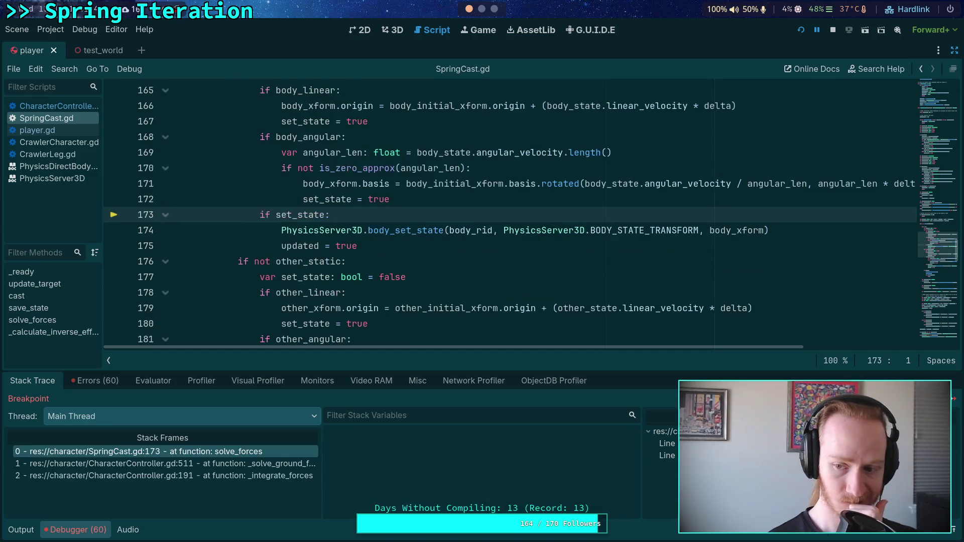
{"action": "key", "text": "F10"}
{"action": "key", "text": "F10"}
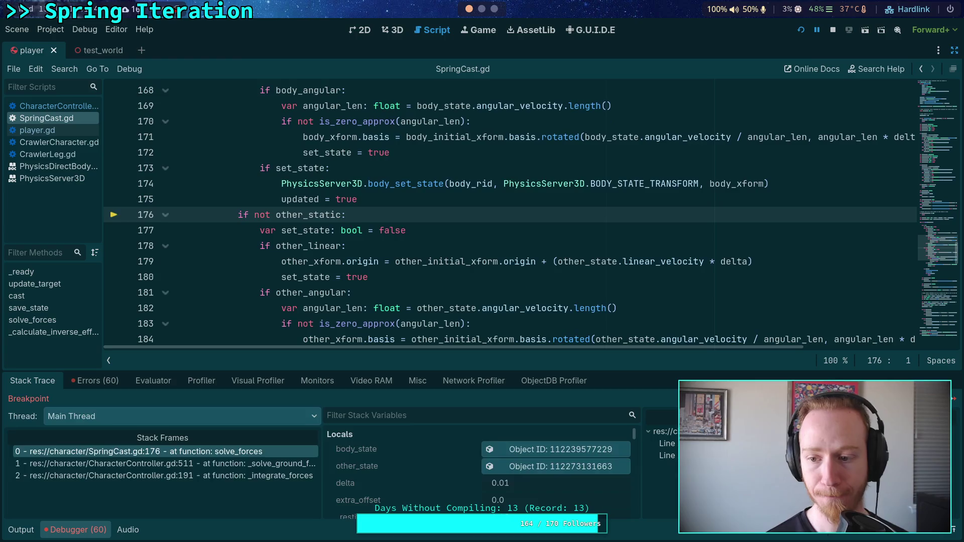
{"action": "key", "text": "F10"}
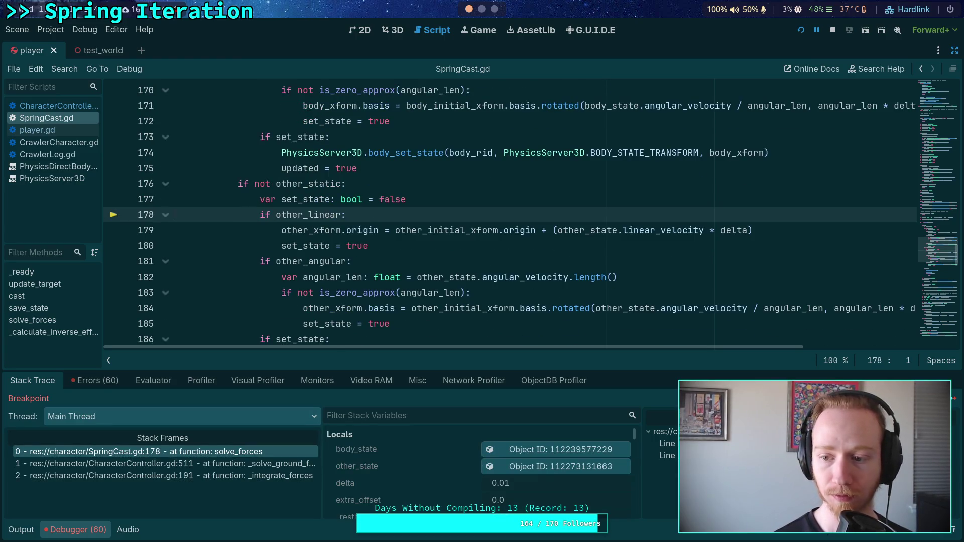
{"action": "key", "text": "F10"}
{"action": "key", "text": "F10"}
{"action": "key", "text": "F10"}
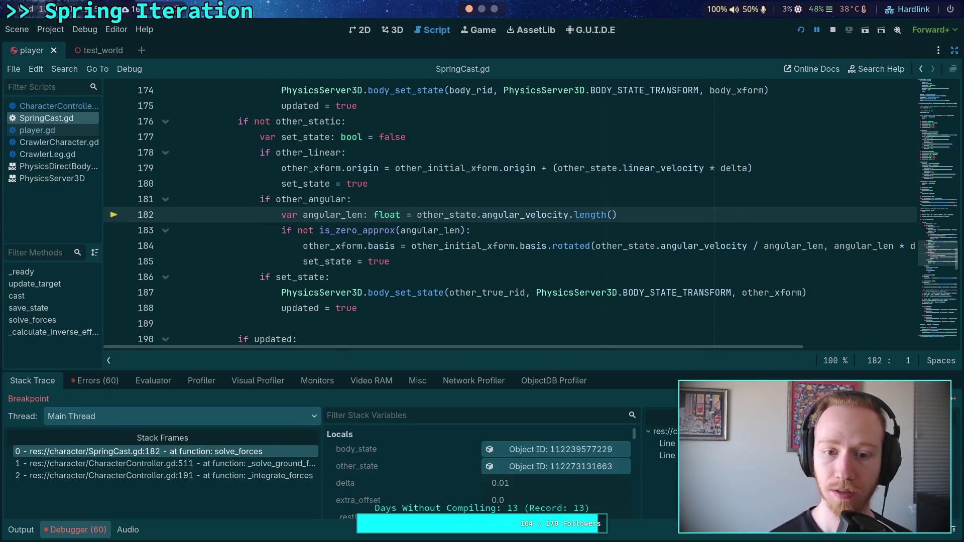
{"action": "key", "text": "F10"}
{"action": "key", "text": "F10"}
{"action": "key", "text": "F10"}
{"action": "key", "text": "F10"}
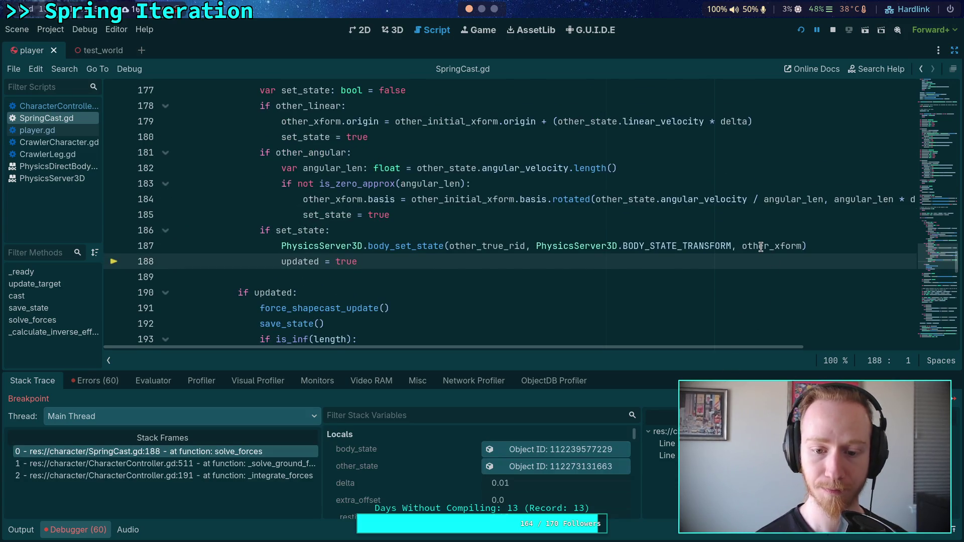
{"action": "mouse_move", "coordinate": [761, 246]}
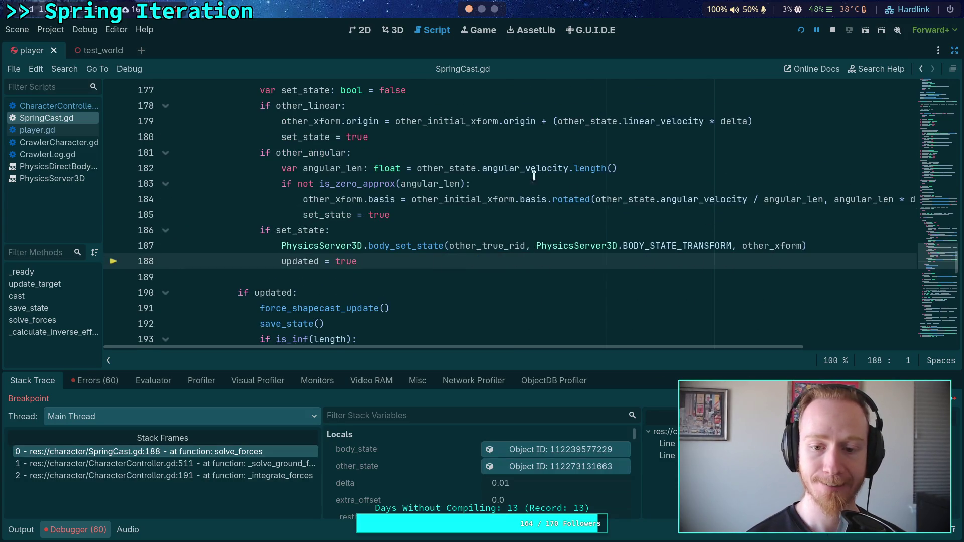
{"action": "scroll", "coordinate": [516, 191], "scroll_direction": "up", "scroll_amount": 6}
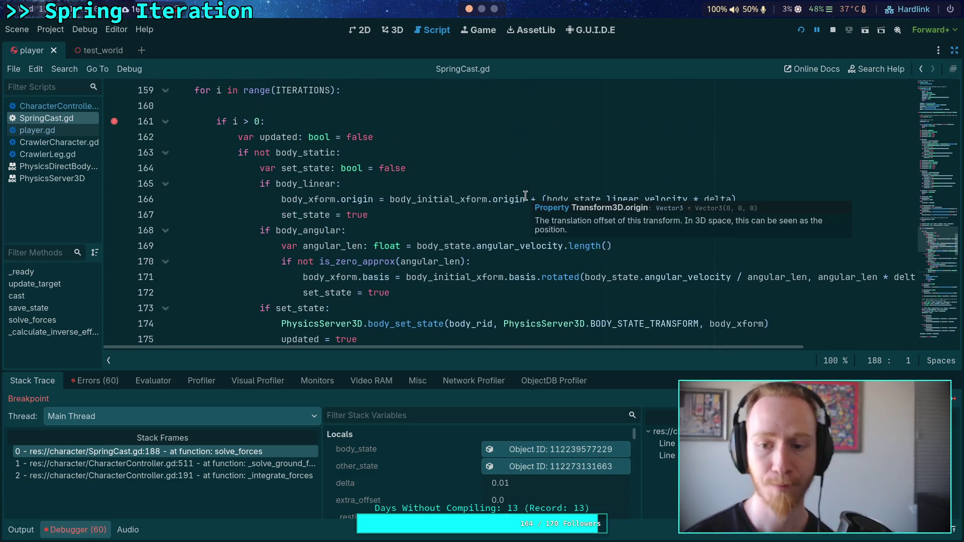
{"action": "key", "text": "super+4"}
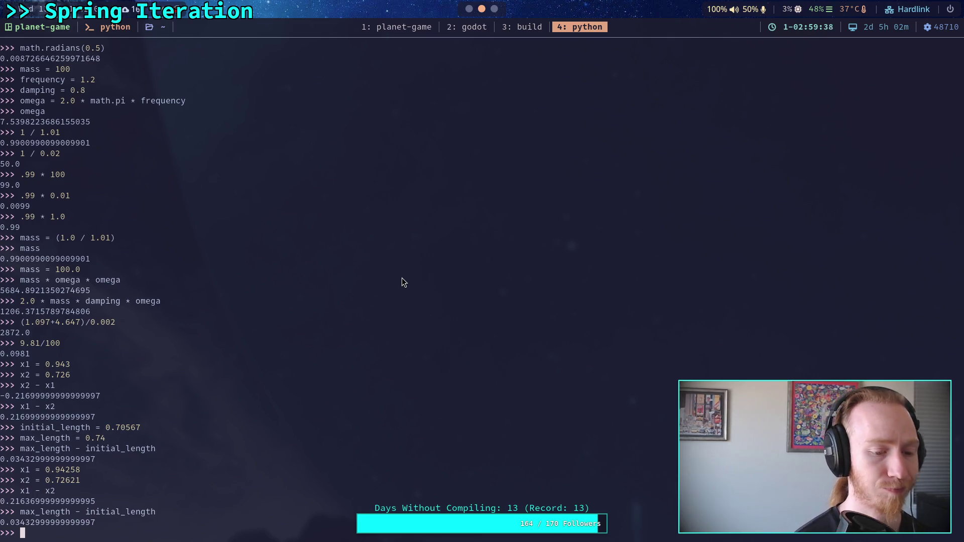
Step: Store body_x1 = x1 in the Python REPL
{"action": "type", "text": "x1"}
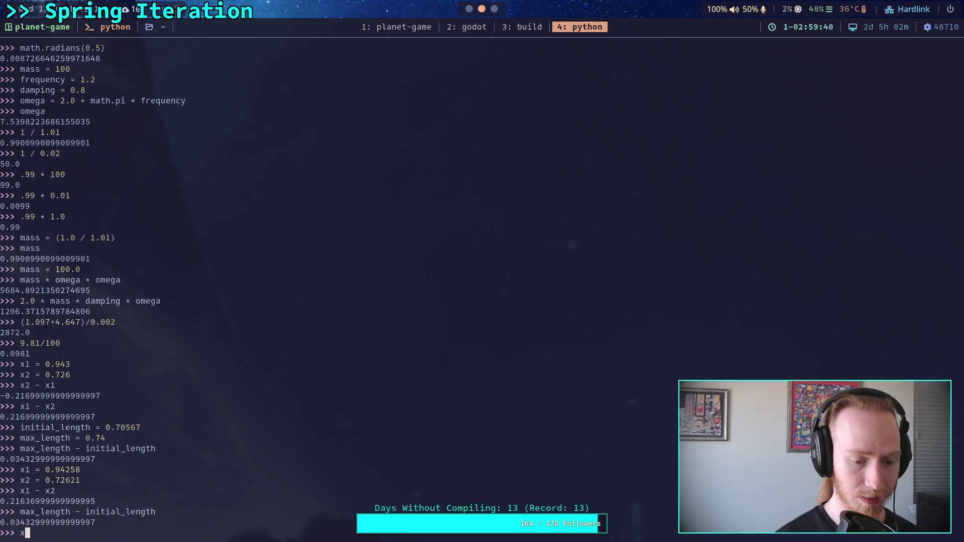
{"action": "type", "text": "2"}
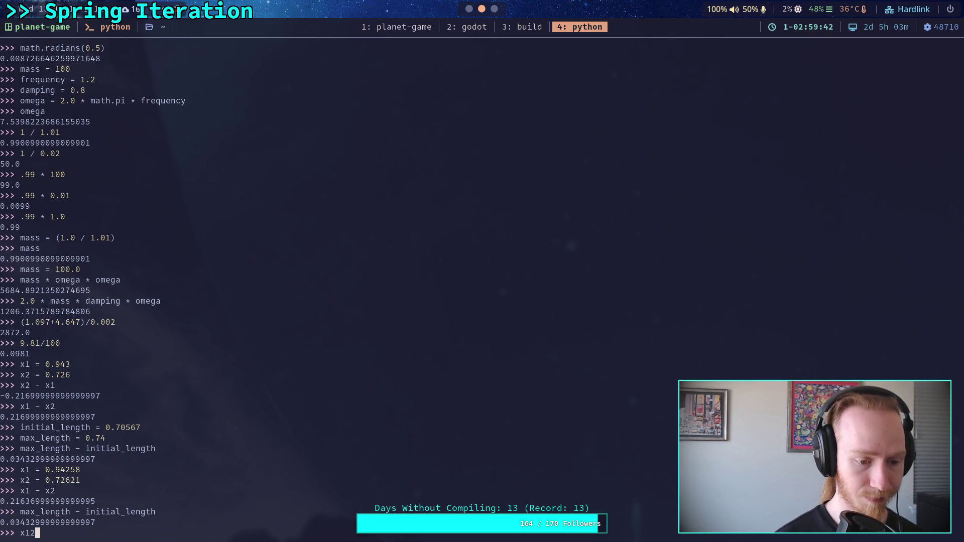
{"action": "key", "text": "BackSpace"}
{"action": "key", "text": "BackSpace"}
{"action": "key", "text": "BackSpace"}
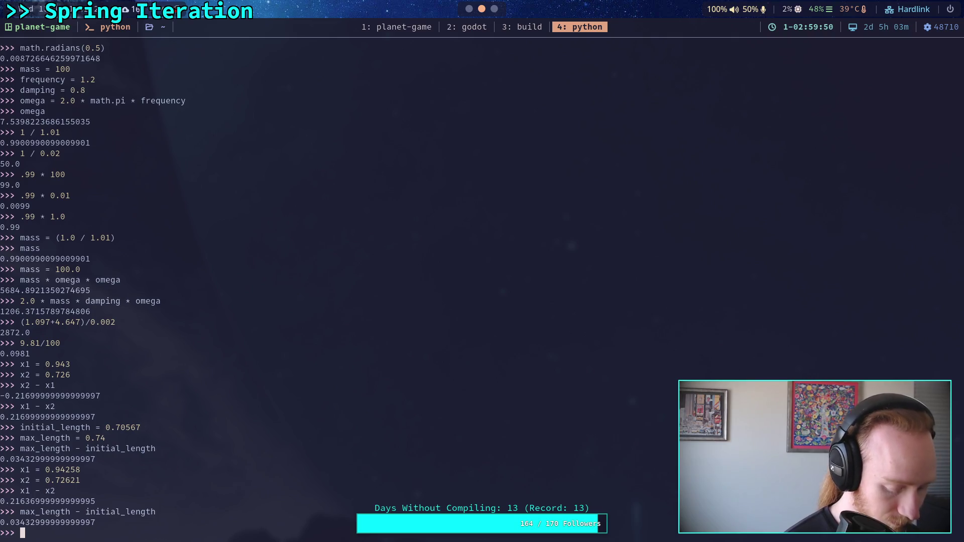
{"action": "type", "text": "body_"}
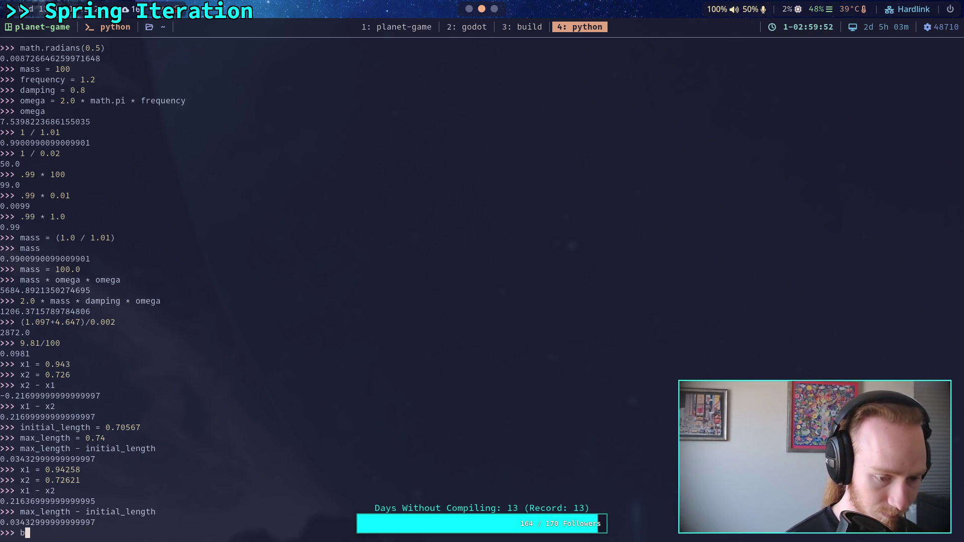
{"action": "type", "text": "x"}
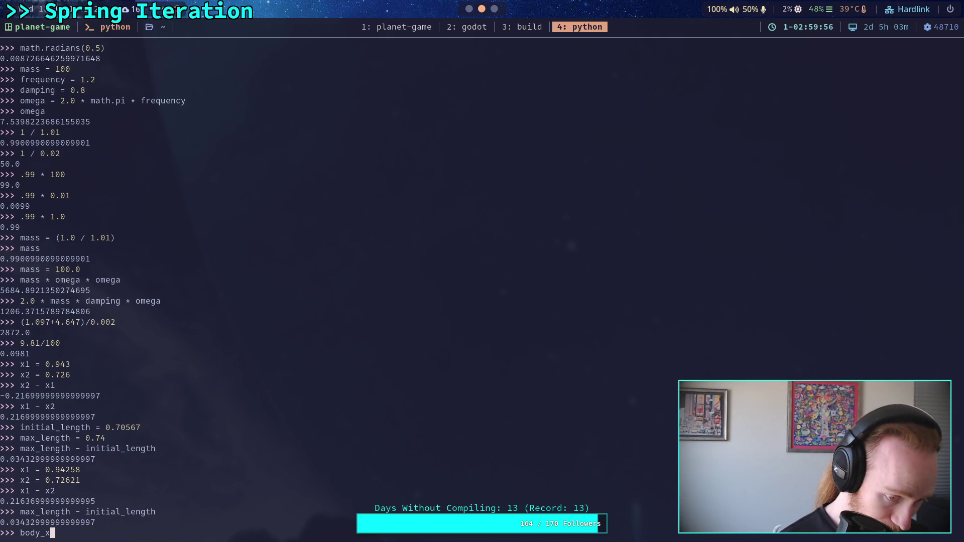
{"action": "type", "text": "1 = x1"}
{"action": "key", "text": "Return"}
Step: Read body_xform in Godot's debugger and store body_x2 = 0.87374
{"action": "type", "text": "body_x2 ="}
{"action": "key", "text": "super+2"}
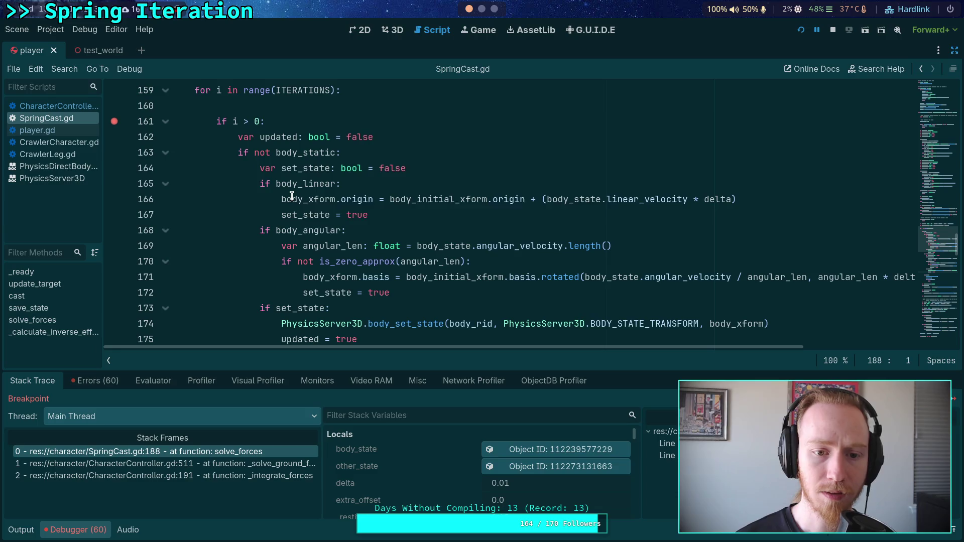
{"action": "mouse_move", "coordinate": [292, 197]}
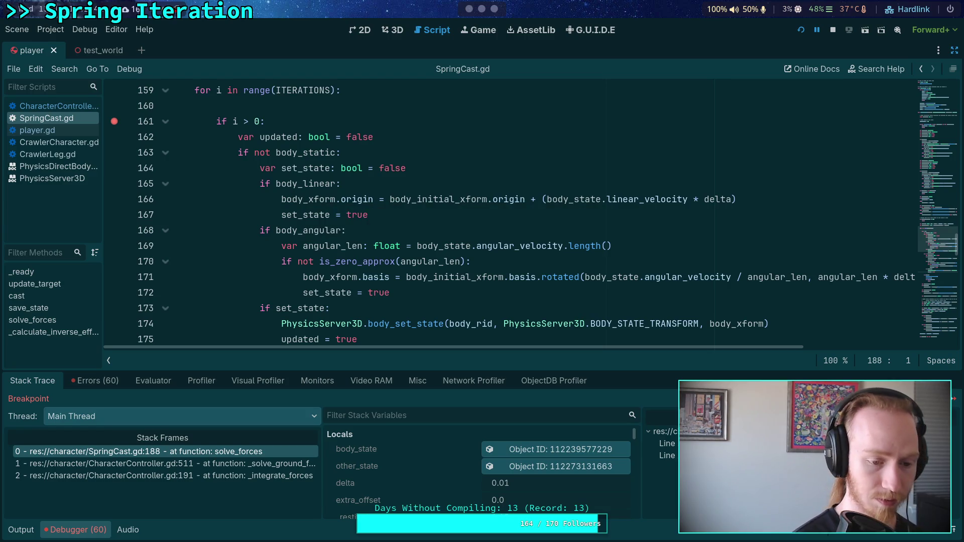
{"action": "key", "text": "super+4"}
{"action": "type", "text": "0.873"}
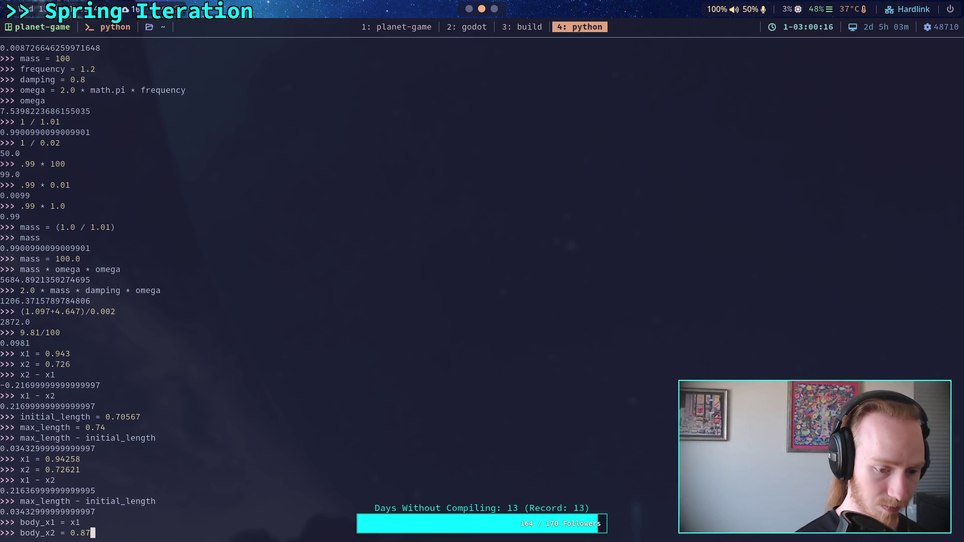
{"action": "type", "text": "74"}
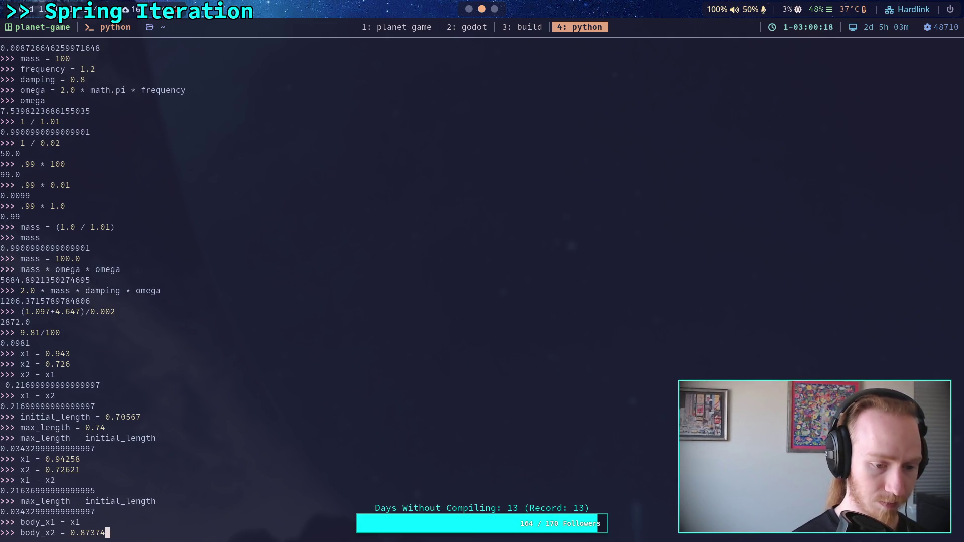
{"action": "key", "text": "Return"}
Step: Store other_x1 = x2 and begin the other_x2 assignment
{"action": "type", "text": "other_x"}
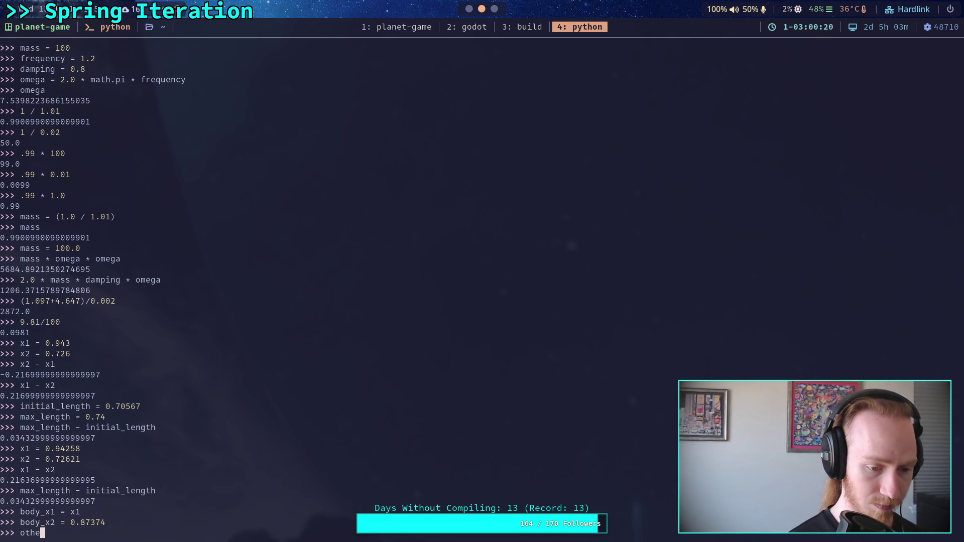
{"action": "type", "text": "1 = x2"}
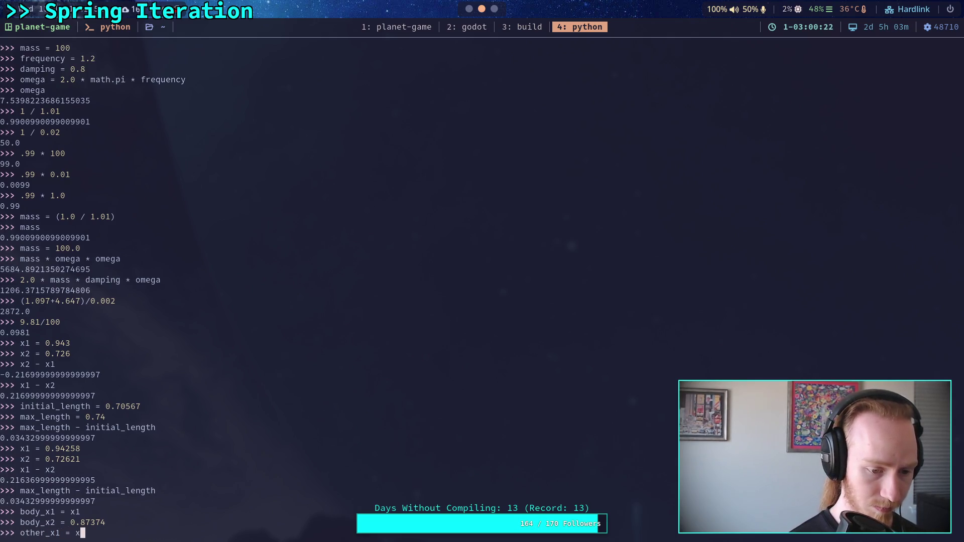
{"action": "key", "text": "Return"}
{"action": "type", "text": "other_x2 ="}
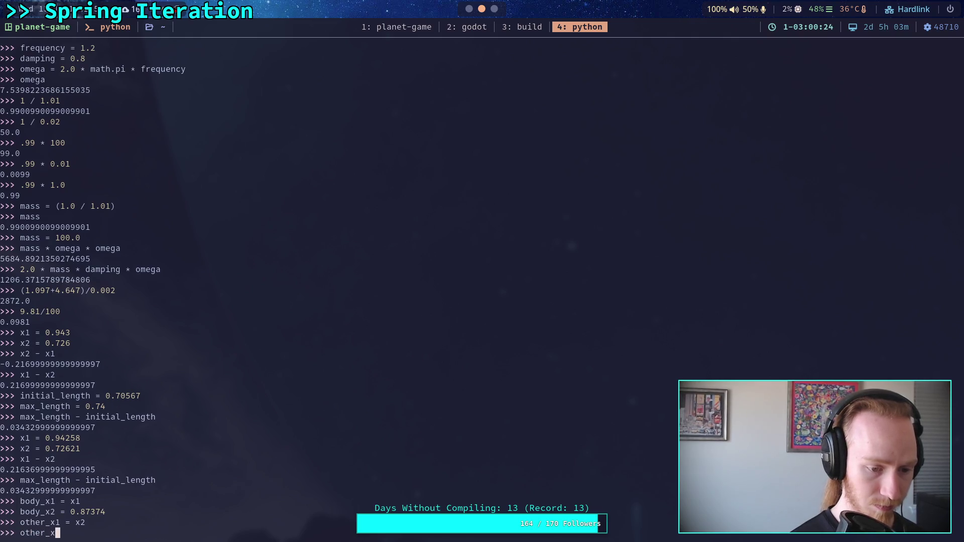
{"action": "key", "text": "super+2"}
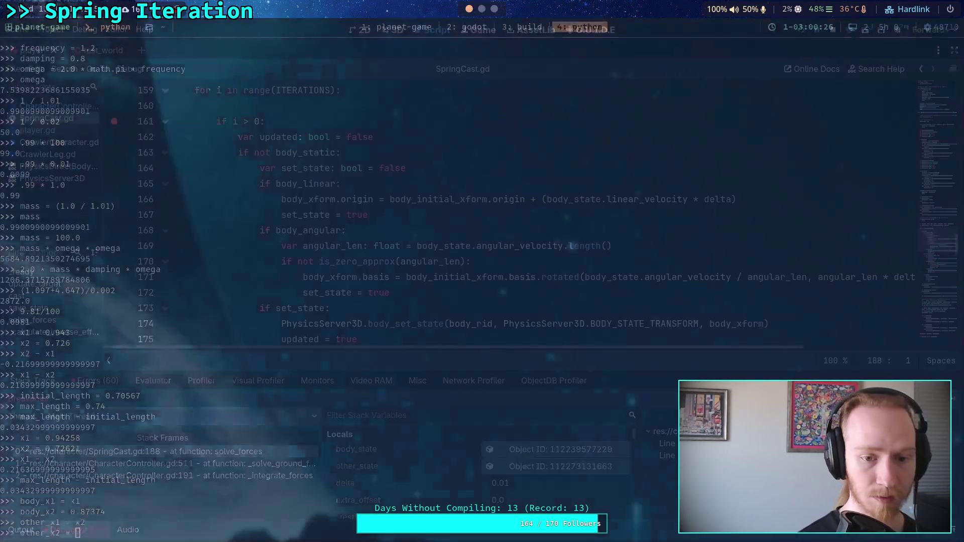
Step: Read other_xform's origin in Godot and set other_x2 to 0.65717 in Python
{"action": "scroll", "coordinate": [468, 248], "scroll_direction": "down", "scroll_amount": 4}
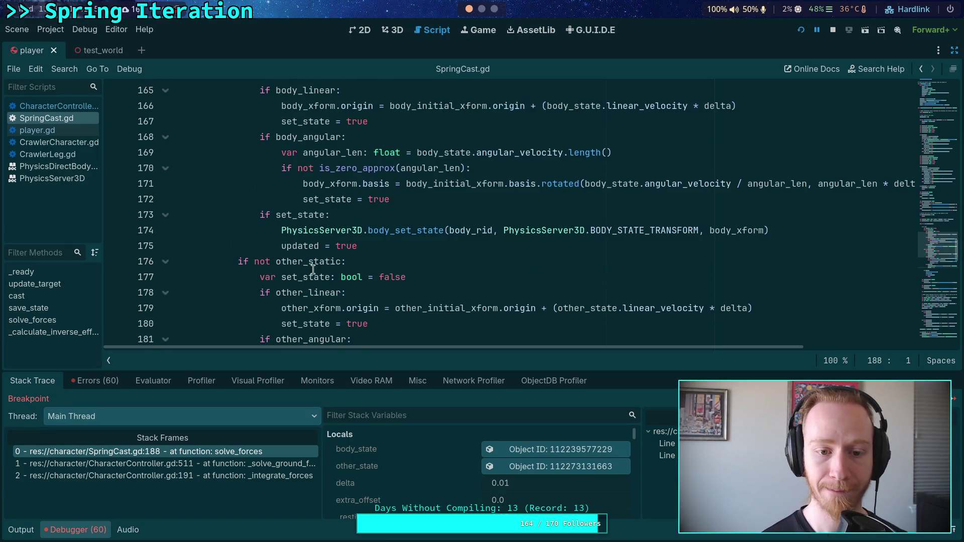
{"action": "mouse_move", "coordinate": [308, 214]}
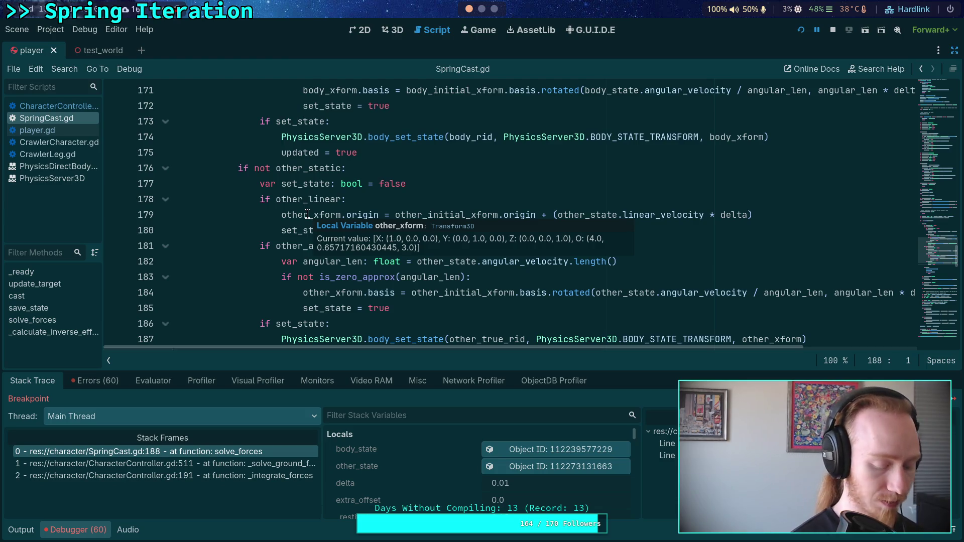
{"action": "key", "text": "super+4"}
{"action": "type", "text": "0."}
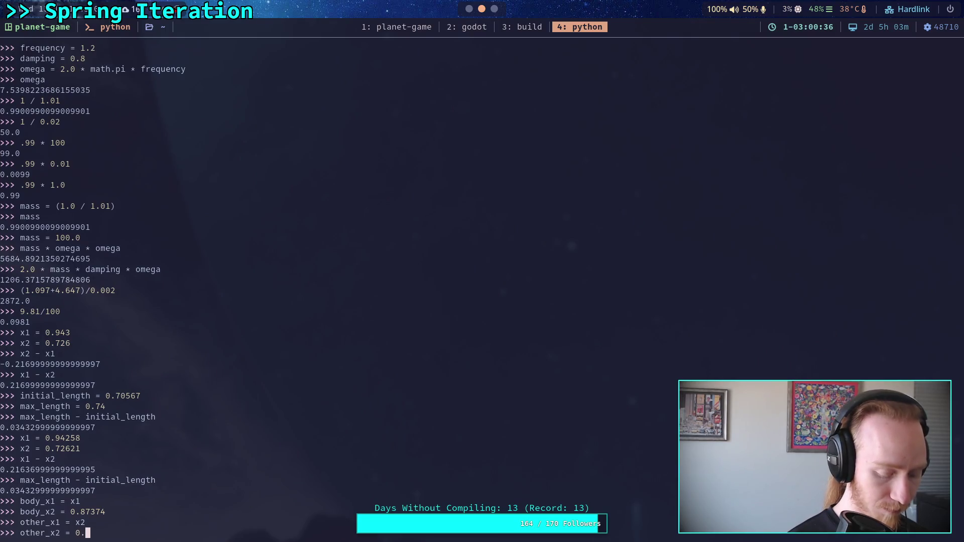
{"action": "type", "text": "65717"}
{"action": "key", "text": "Return"}
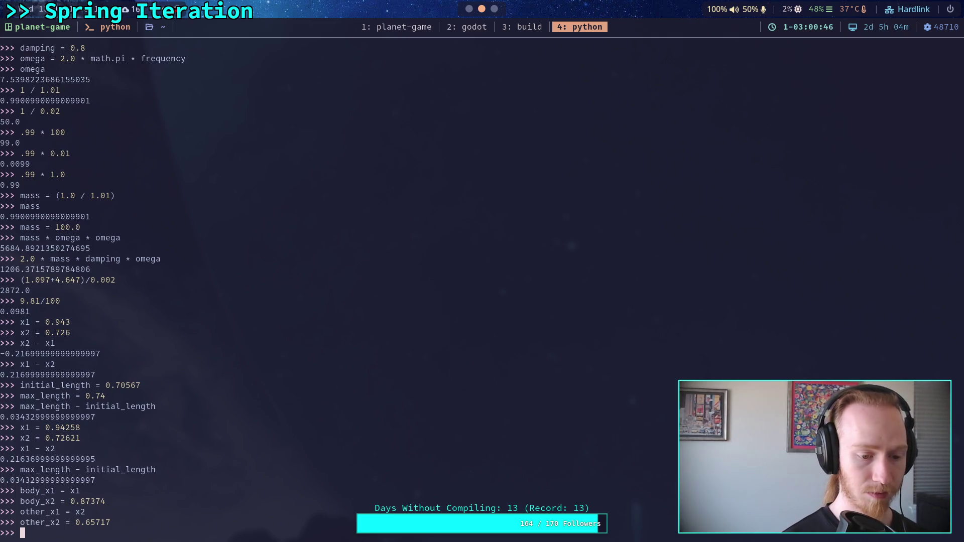
Step: Compute the body gaps: 0.21637 before versus 0.21657 after the update
{"action": "type", "text": "body_x1"}
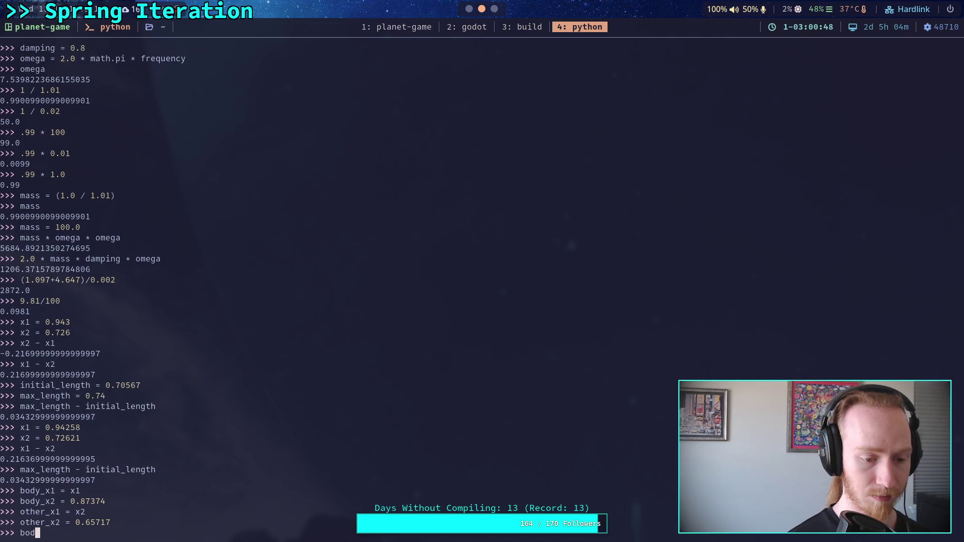
{"action": "type", "text": " - other_x"}
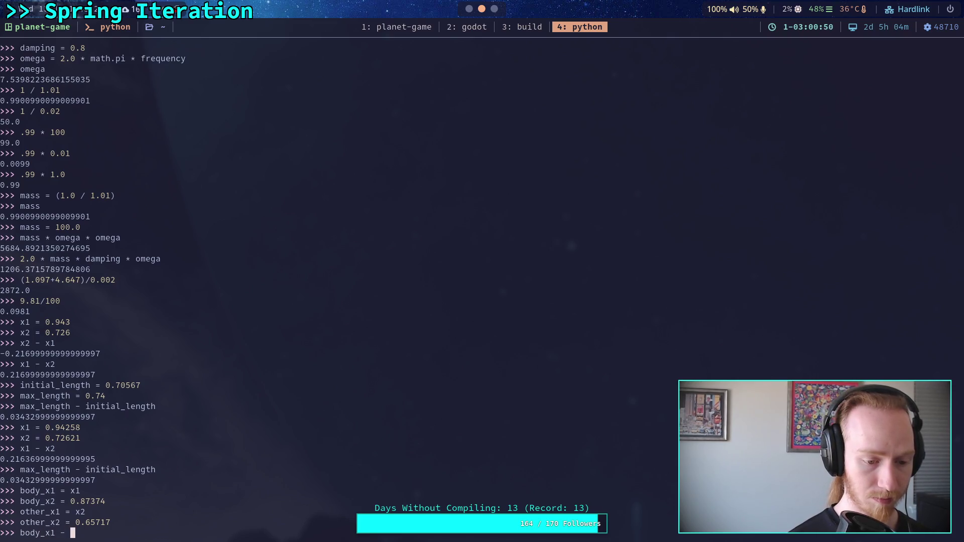
{"action": "type", "text": "1"}
{"action": "key", "text": "Return"}
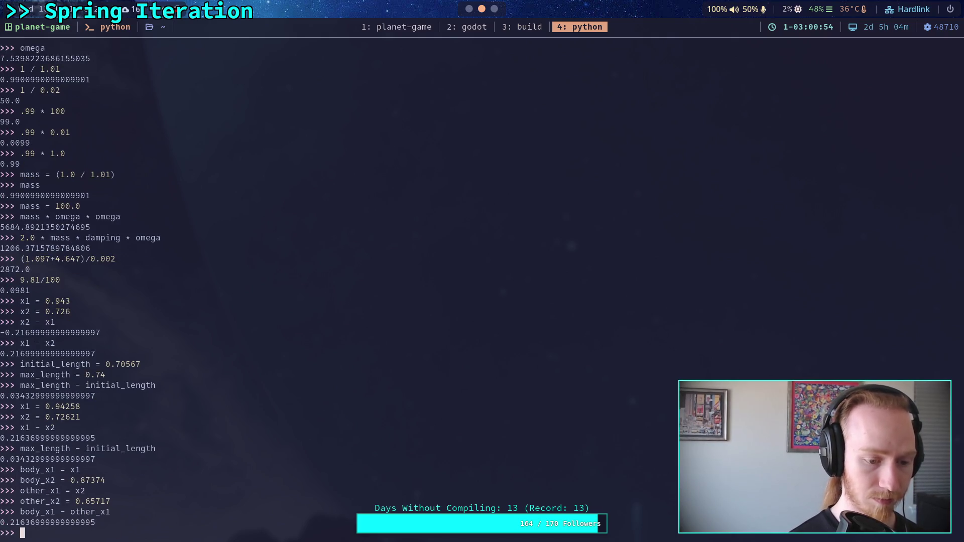
{"action": "type", "text": "body_x2 - o"}
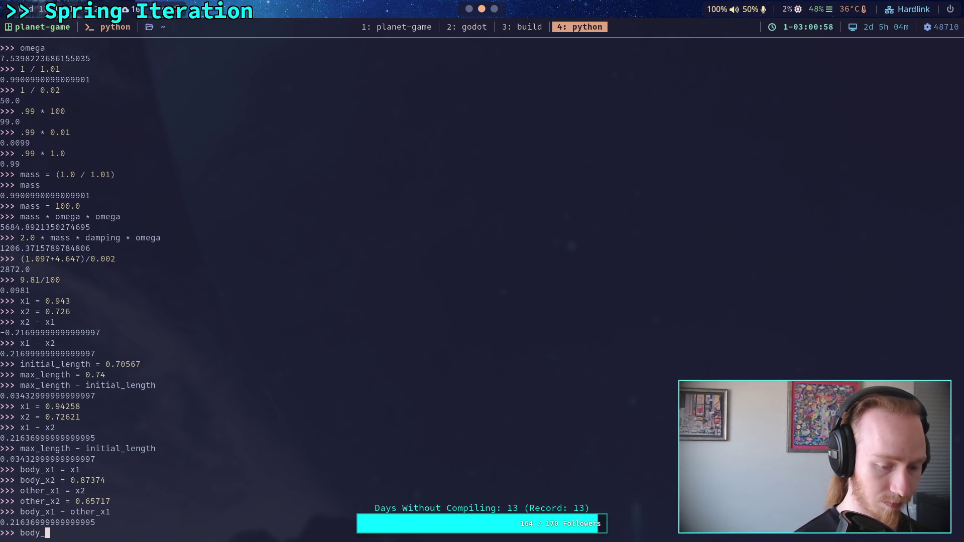
{"action": "type", "text": "ther_x2"}
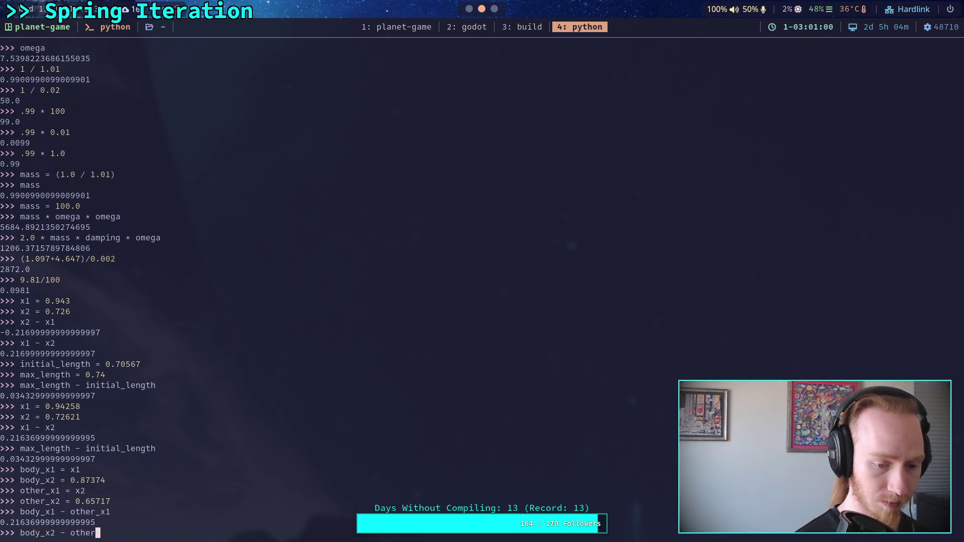
{"action": "key", "text": "Return"}
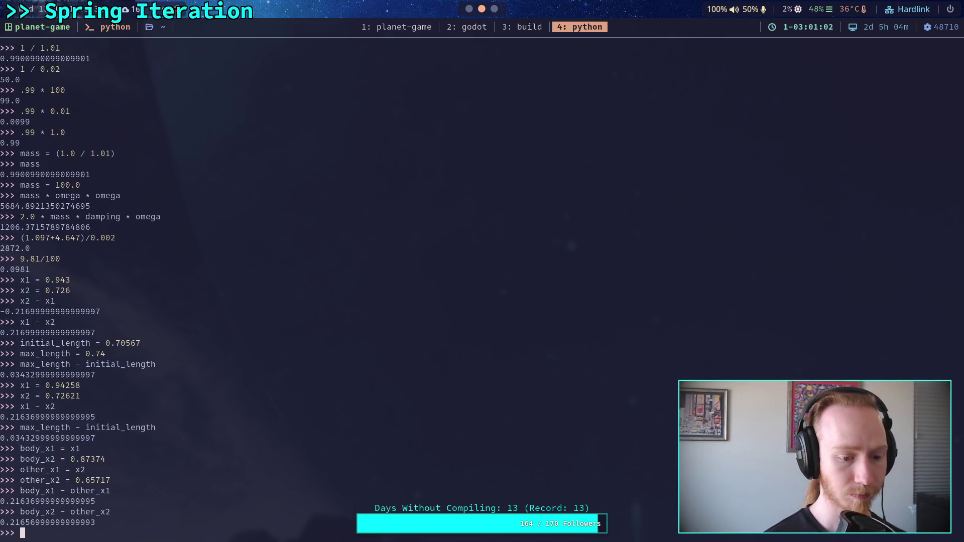
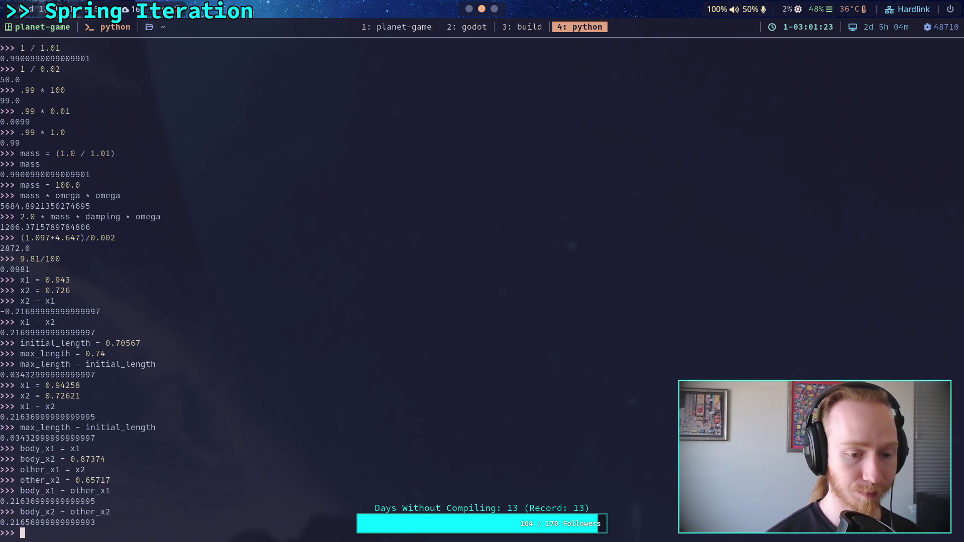
Step: Evaluate (body_x2 - other_x2) - (body_x1 - other_x1) (about 0.0002), then type com_1 = max_length - initial_length
{"action": "key", "text": "Up"}
{"action": "key", "text": "Up"}
{"action": "key", "text": "Up"}
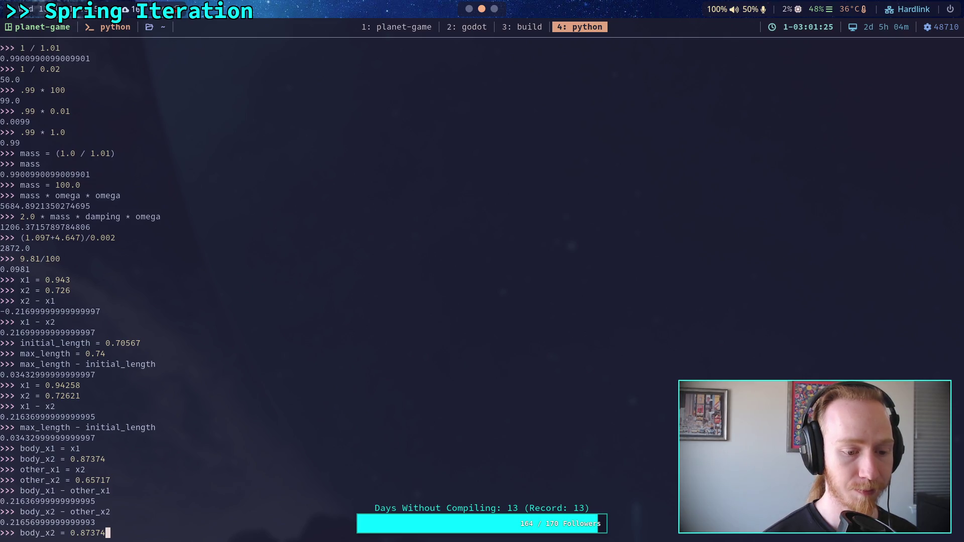
{"action": "key", "text": "Up"}
{"action": "key", "text": "BackSpace"}
{"action": "key", "text": "BackSpace"}
{"action": "key", "text": "BackSpace"}
{"action": "type", "text": "("}
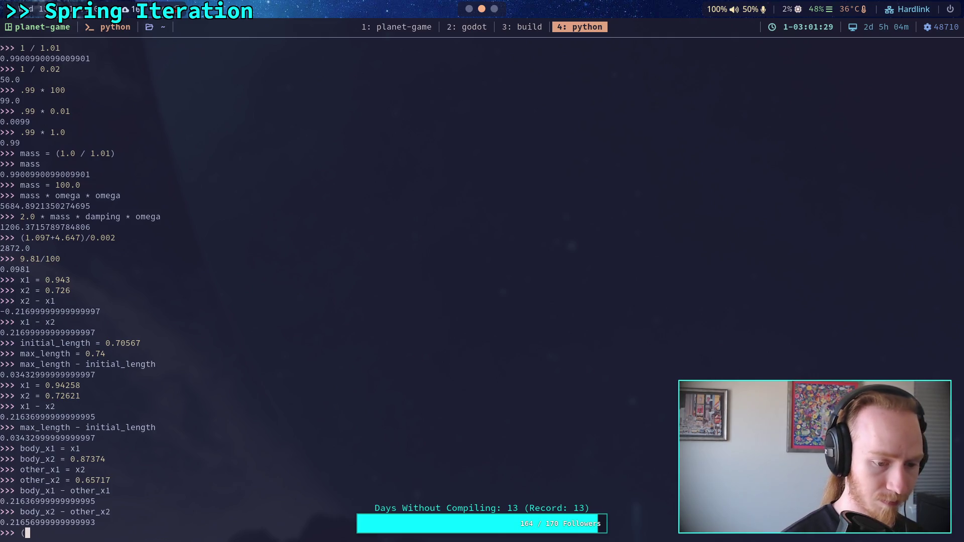
{"action": "type", "text": "body_x2 - "}
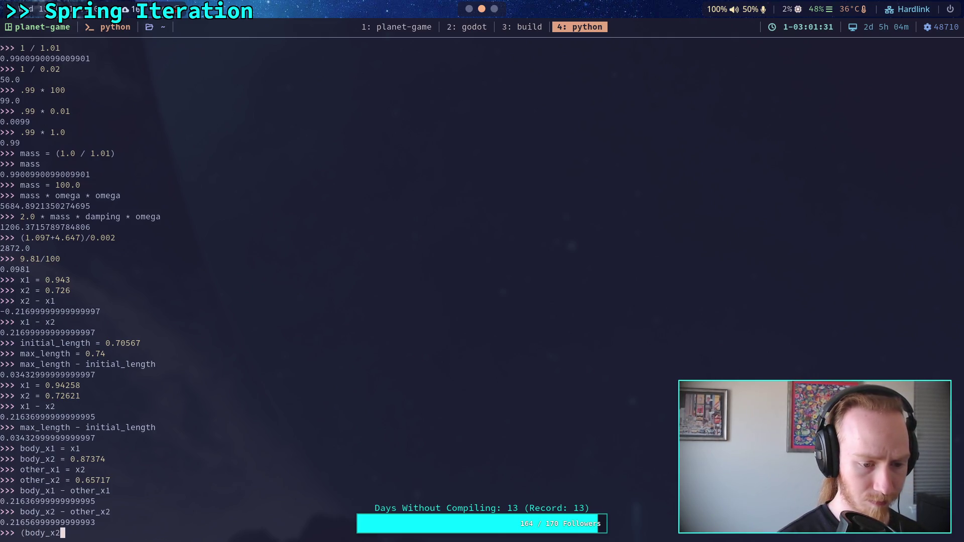
{"action": "type", "text": "other_x2"}
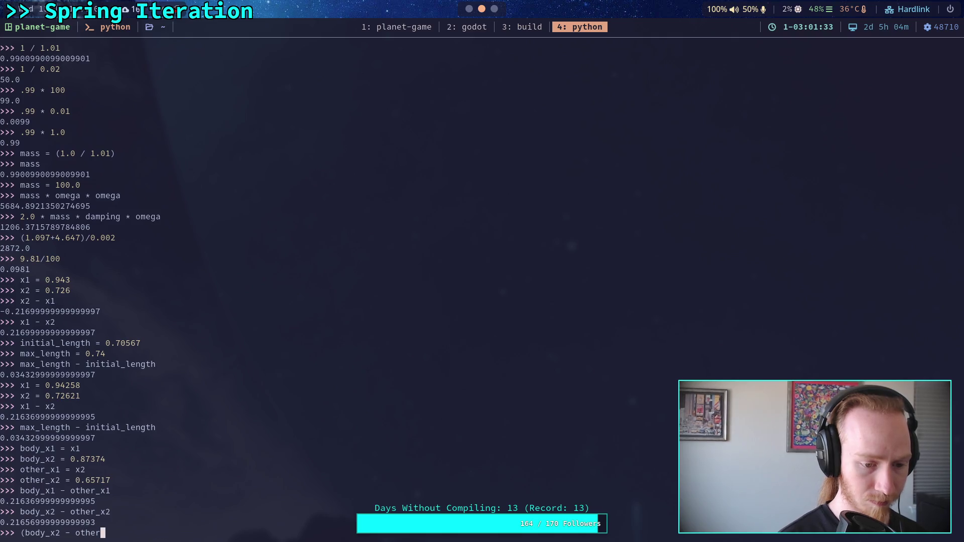
{"action": "type", "text": ") - (body"}
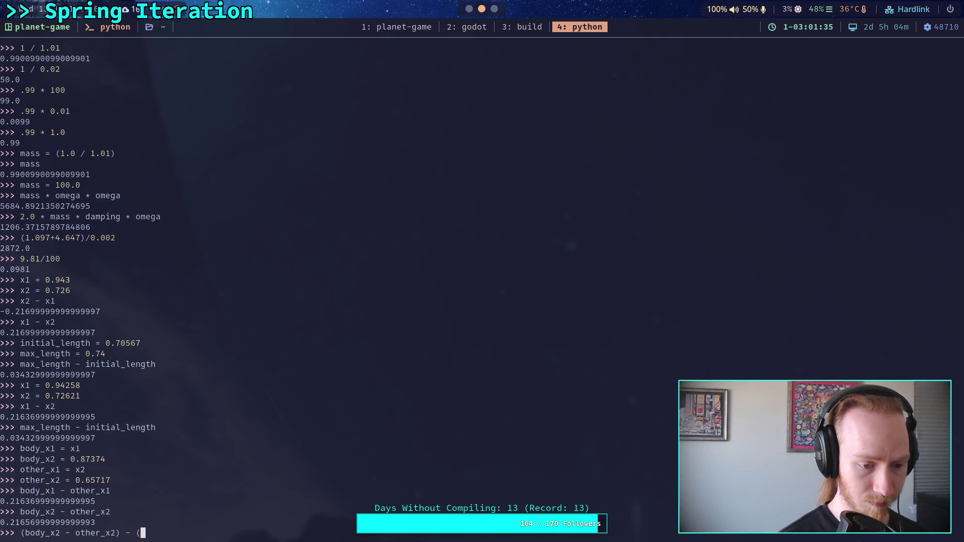
{"action": "type", "text": "_x1 - other"}
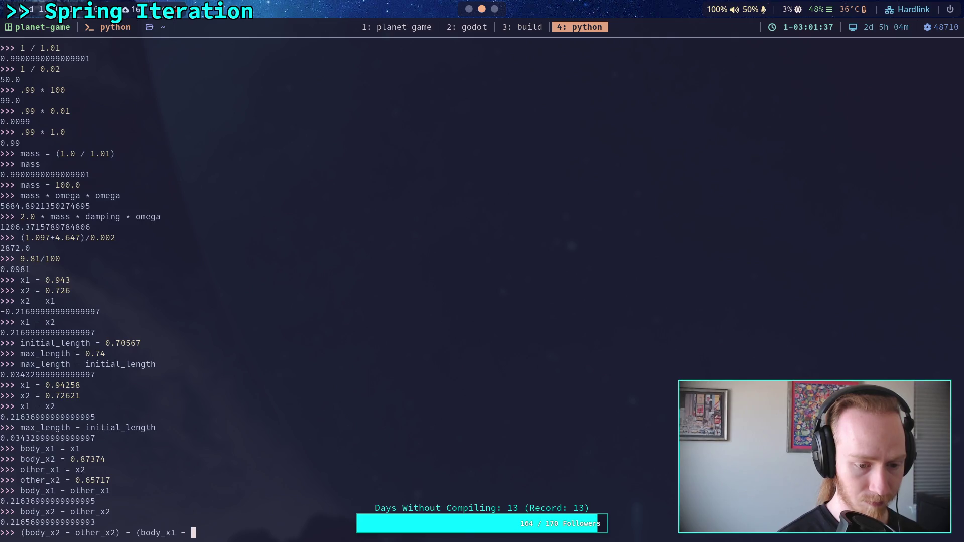
{"action": "type", "text": "_x2"}
{"action": "key", "text": "BackSpace"}
{"action": "type", "text": "1)"}
{"action": "key", "text": "Return"}
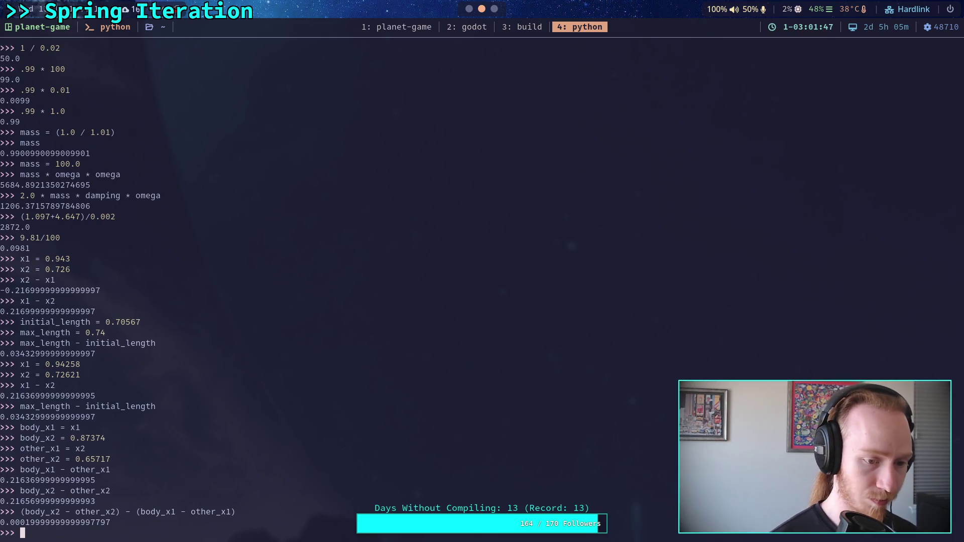
{"action": "type", "text": "com_1 = max_length - initial_length"}
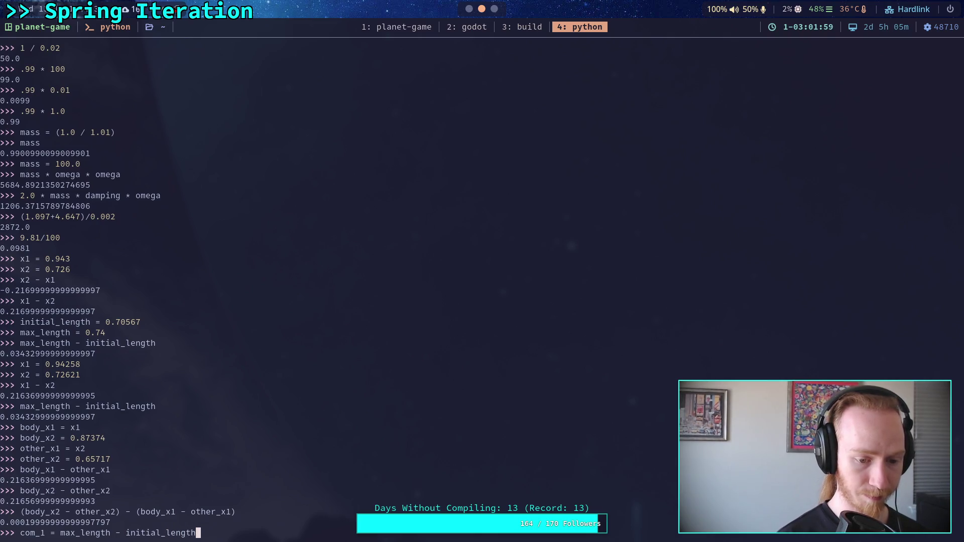
Step: Store com_1 (0.03433), print it, and evaluate com_1 + 0.0002 to get 0.03453
{"action": "key", "text": "Return"}
{"action": "type", "text": "com1"}
{"action": "key", "text": "Return"}
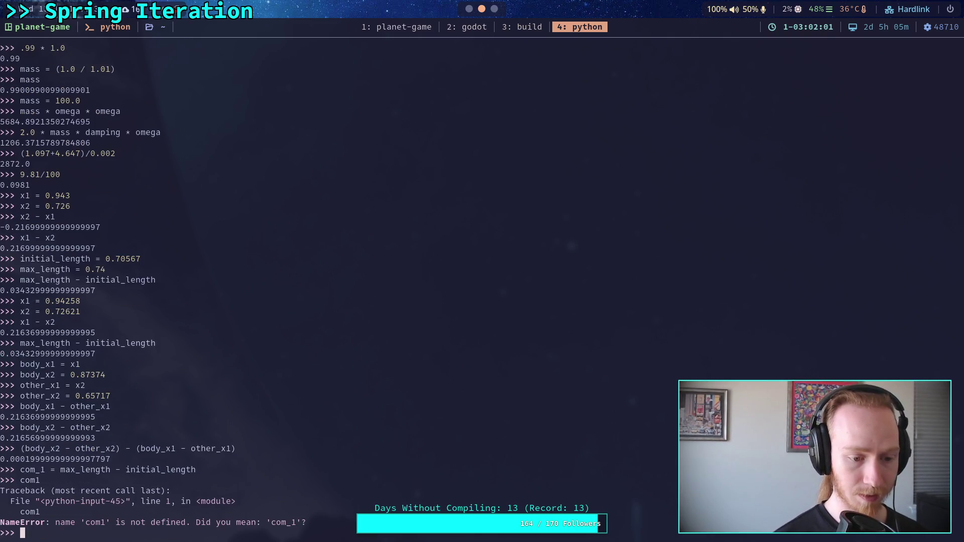
{"action": "type", "text": "com_1"}
{"action": "key", "text": "Return"}
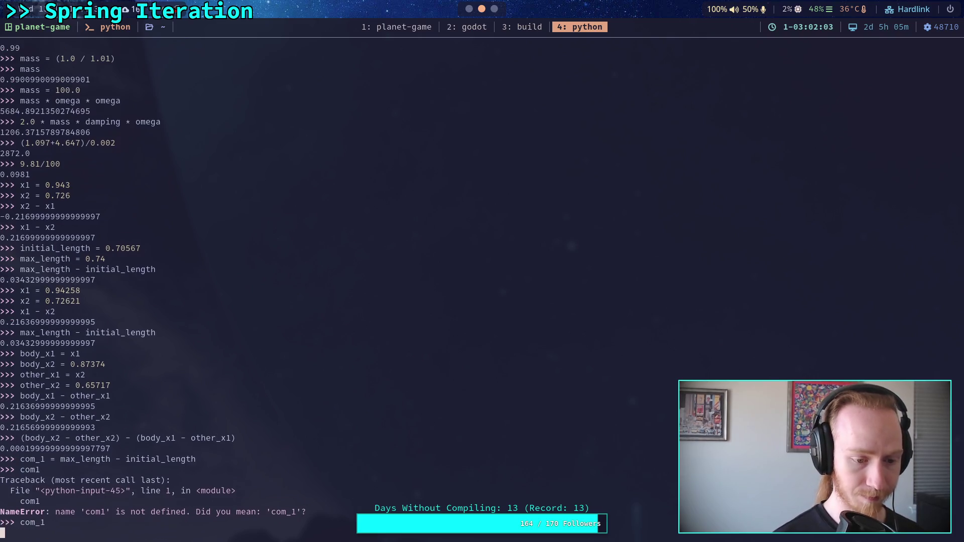
{"action": "type", "text": "com_1 + 0.0002"}
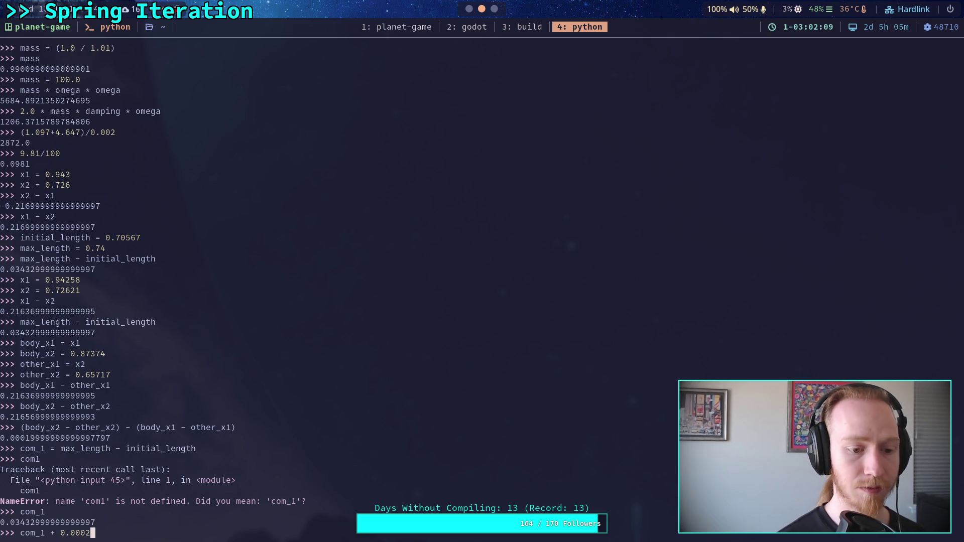
{"action": "key", "text": "Return"}
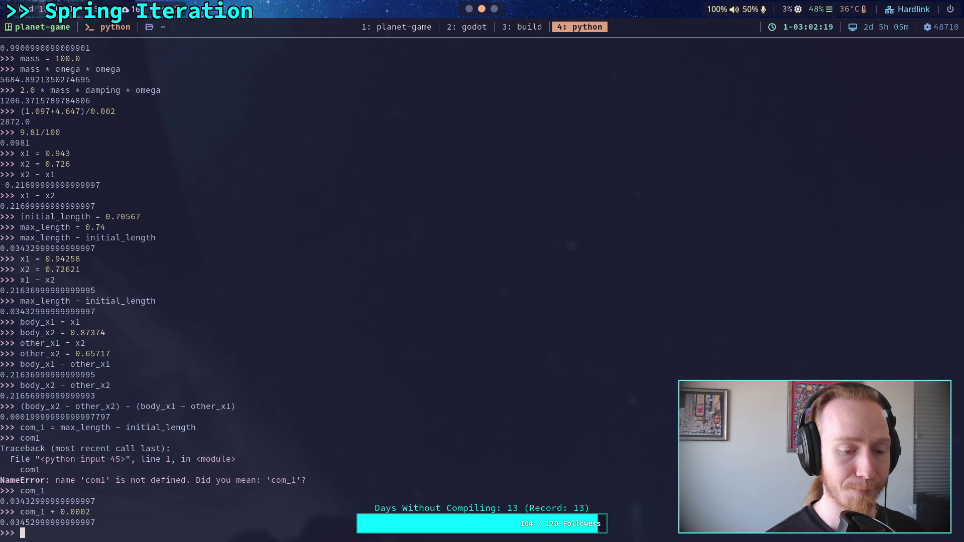
Step: Begin typing the expected_length = assignment
{"action": "type", "text": "expo"}
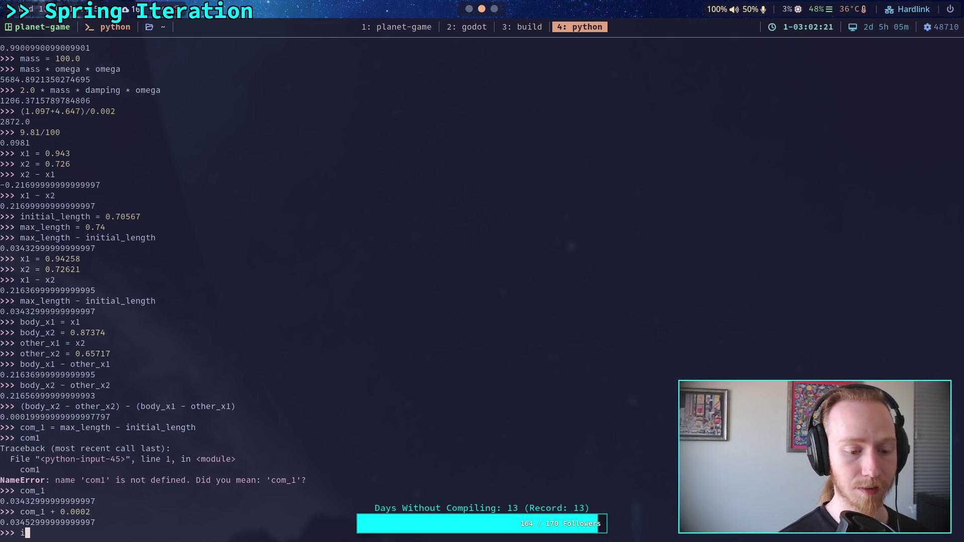
{"action": "key", "text": "BackSpace"}
{"action": "type", "text": "ected_length ="}
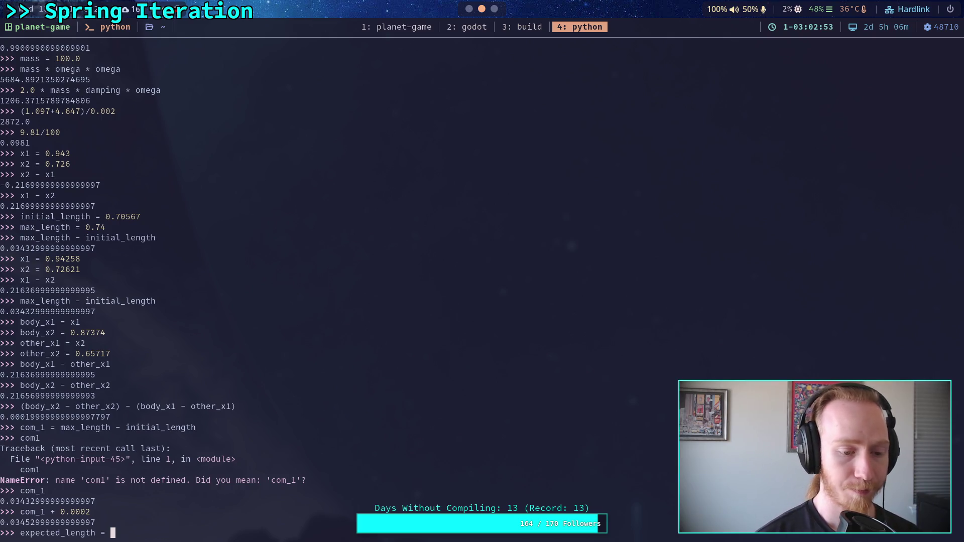
Step: Define expected_length = max_length - (com_1 + 0.0002) and print its value, 0.70547
{"action": "type", "text": "com_1 + 0.0002"}
{"action": "key", "text": "Left"}
{"action": "key", "text": "Left"}
{"action": "key", "text": "Left"}
{"action": "type", "text": "("}
{"action": "key", "text": "Right"}
{"action": "key", "text": "Right"}
{"action": "key", "text": "Right"}
{"action": "key", "text": "End"}
{"action": "type", "text": ")"}
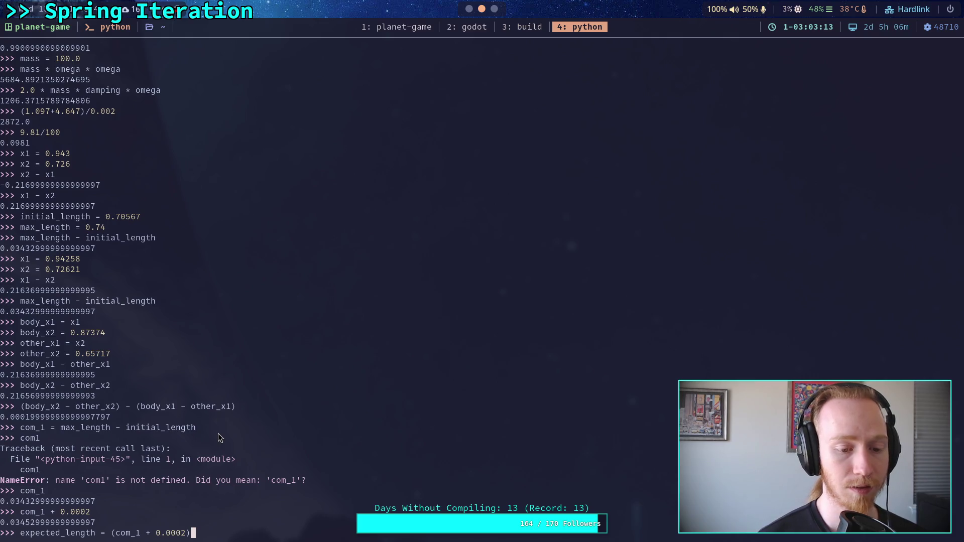
{"action": "key", "text": "Left"}
{"action": "key", "text": "Left"}
{"action": "key", "text": "Left"}
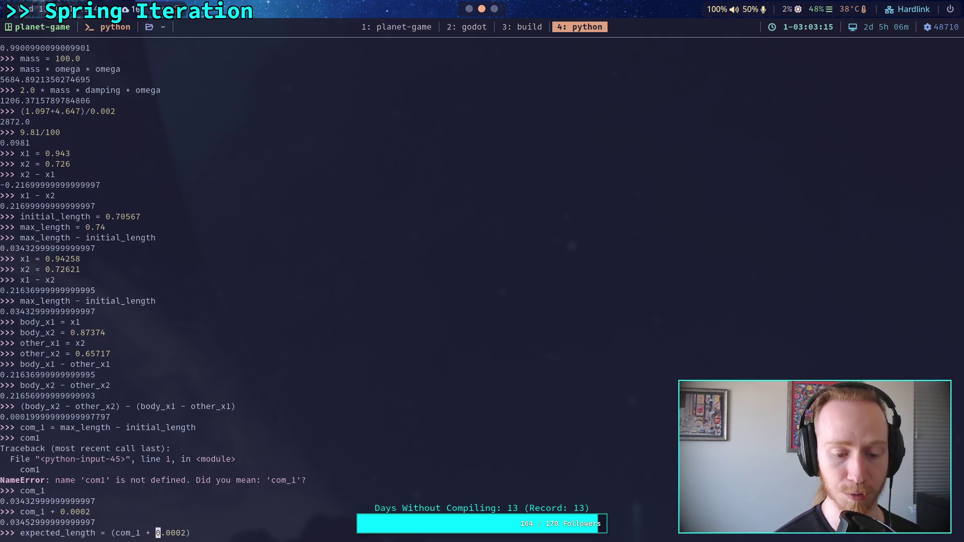
{"action": "key", "text": "BackSpace"}
{"action": "key", "text": "BackSpace"}
{"action": "key", "text": "BackSpace"}
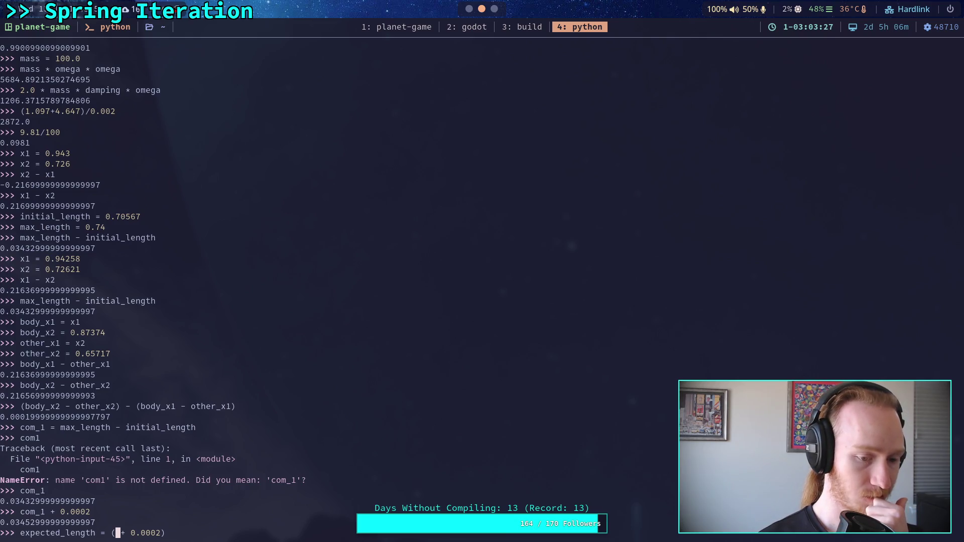
{"action": "key", "text": "Left"}
{"action": "type", "text": "max_len"}
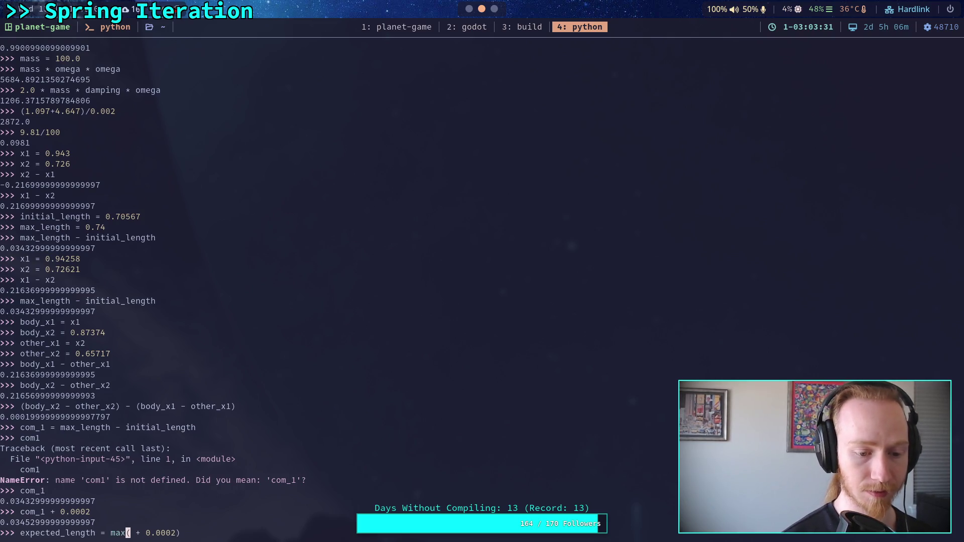
{"action": "type", "text": "gth -"}
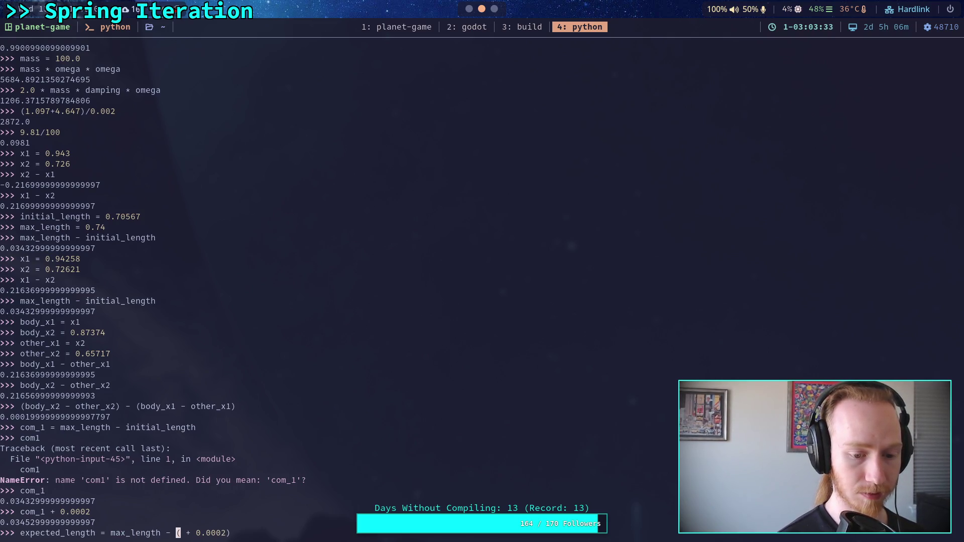
{"action": "key", "text": "Right"}
{"action": "type", "text": "com_1"}
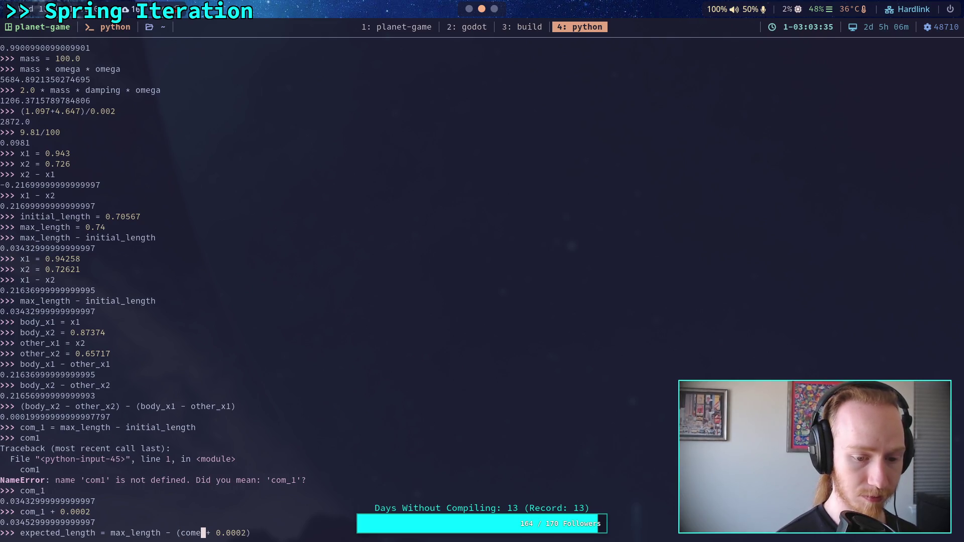
{"action": "key", "text": "Right"}
{"action": "key", "text": "Right"}
{"action": "key", "text": "Right"}
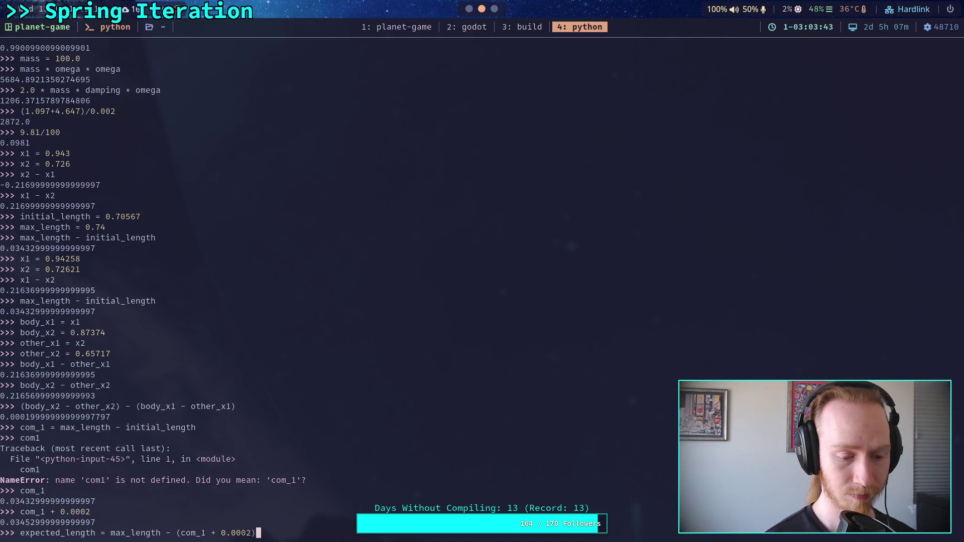
{"action": "key", "text": "Return"}
{"action": "type", "text": "expected"}
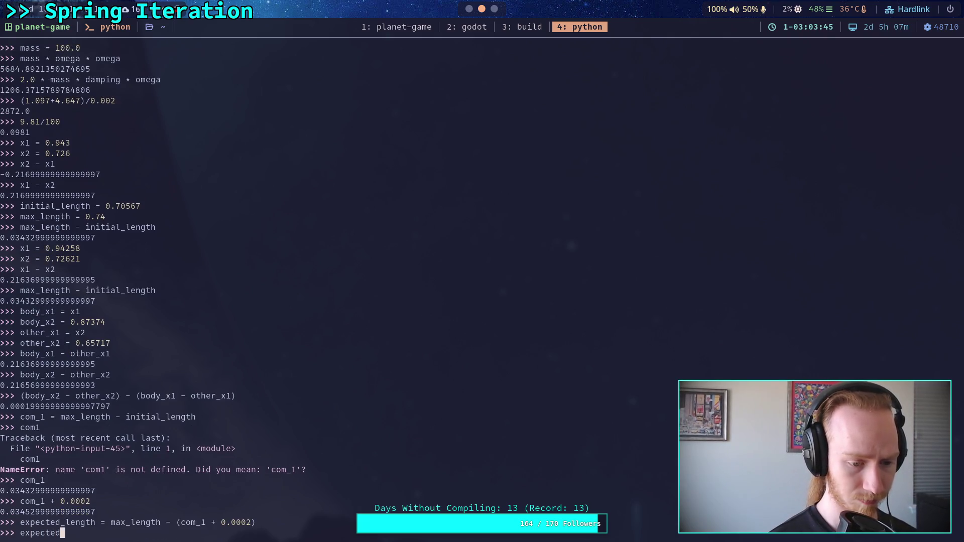
{"action": "type", "text": "_leng"}
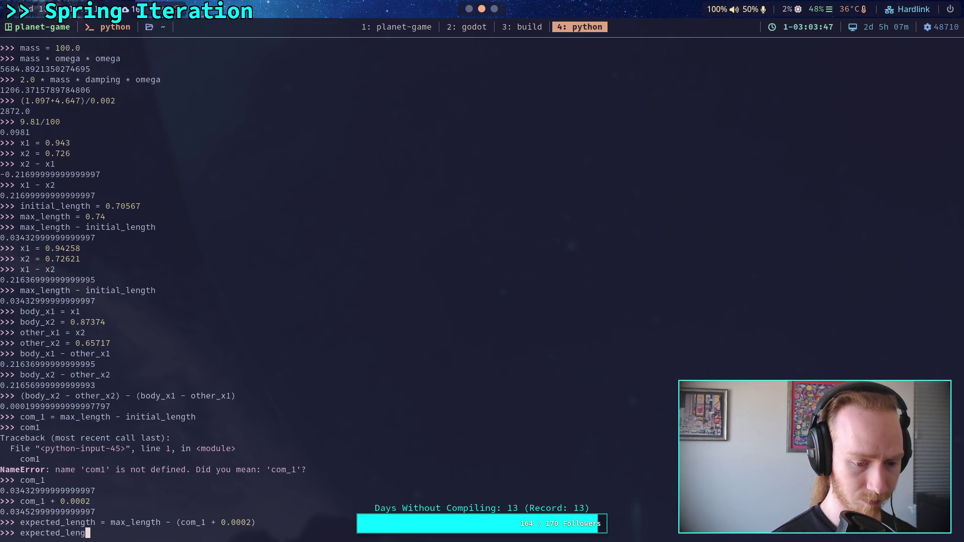
{"action": "type", "text": "th"}
{"action": "key", "text": "Return"}
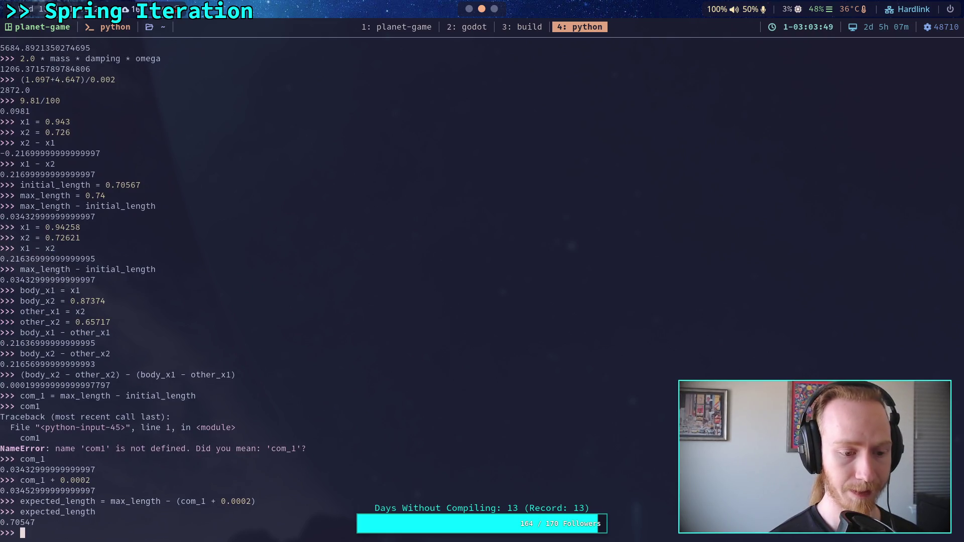
Step: Print initial_length (0.70567) and redefine expected_length as initial_length + 0.0002
{"action": "type", "text": "initial_lengt"}
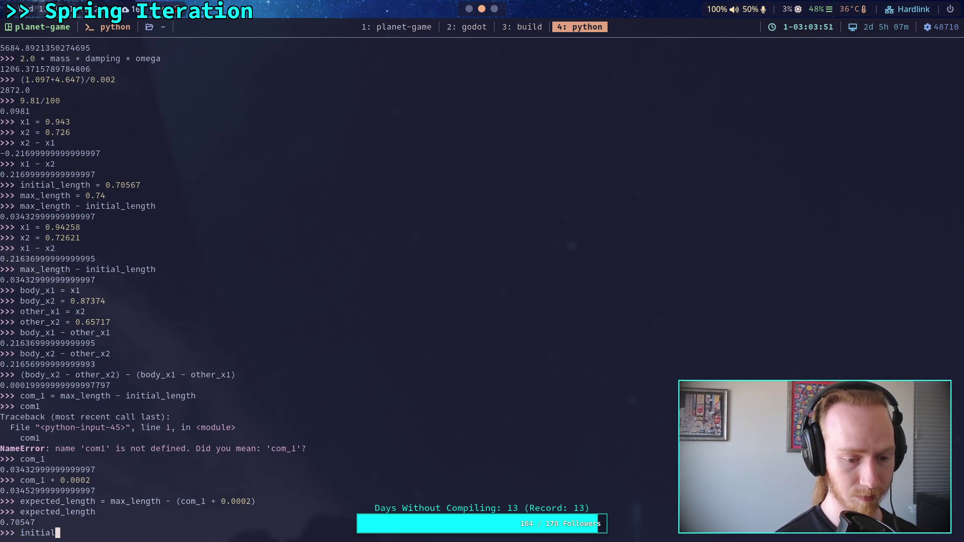
{"action": "type", "text": "h"}
{"action": "key", "text": "Return"}
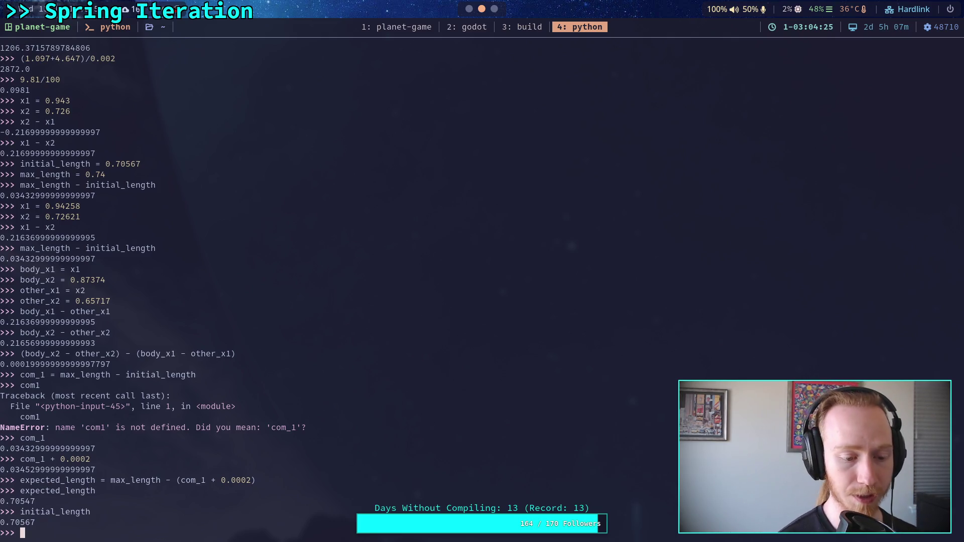
{"action": "type", "text": "expec"}
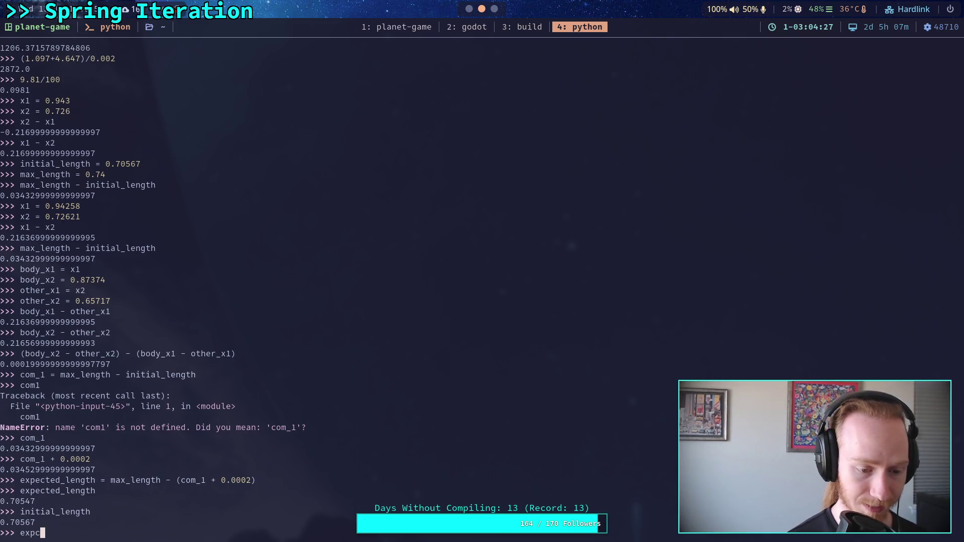
{"action": "type", "text": "ted_len"}
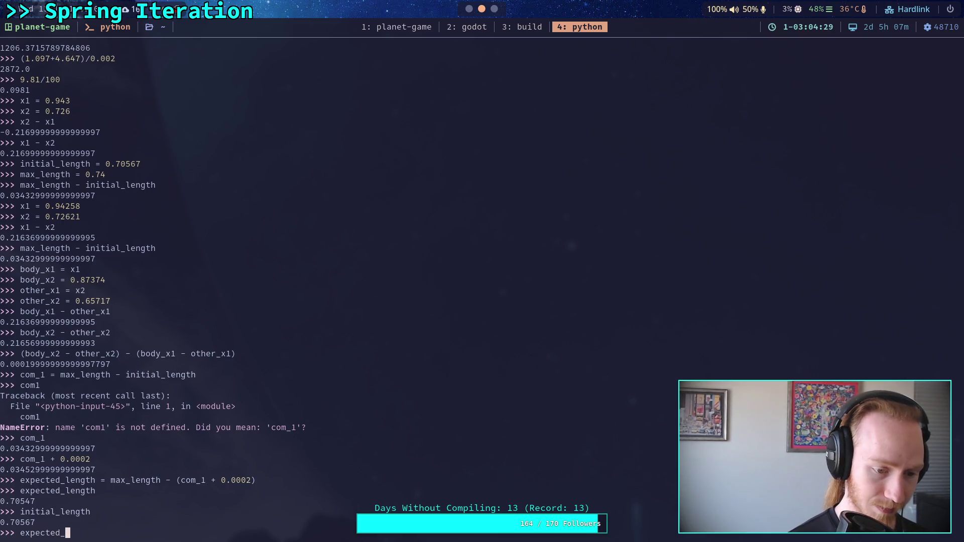
{"action": "type", "text": "gth = "}
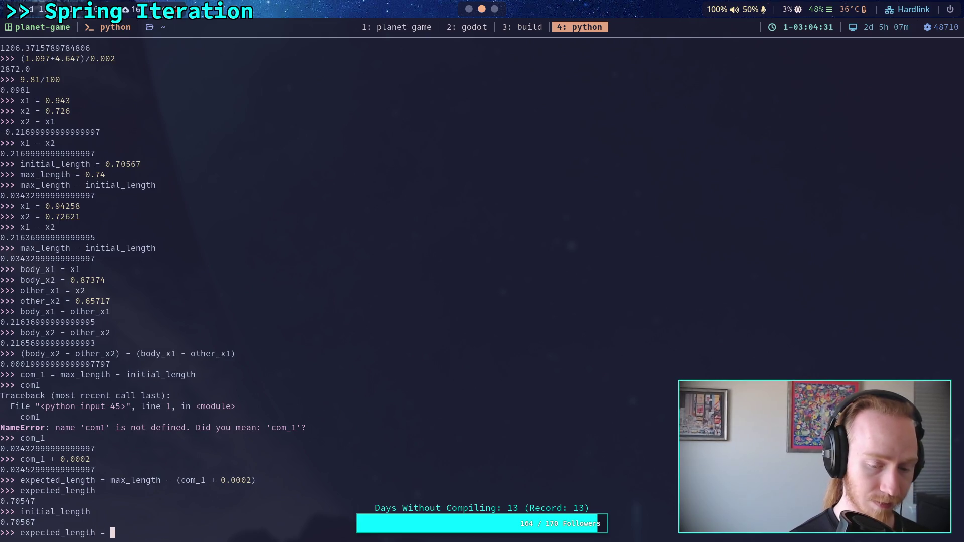
{"action": "type", "text": "initial_leng"}
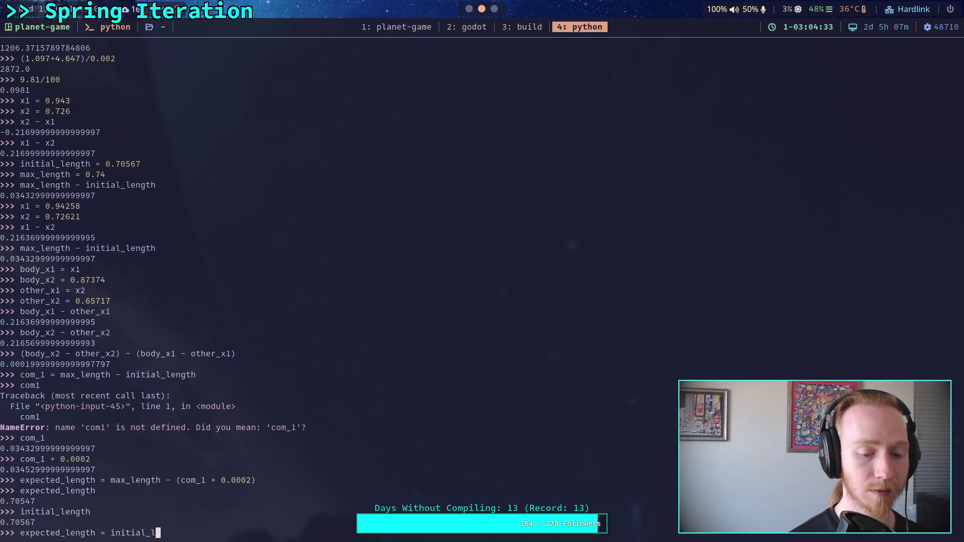
{"action": "type", "text": "th "}
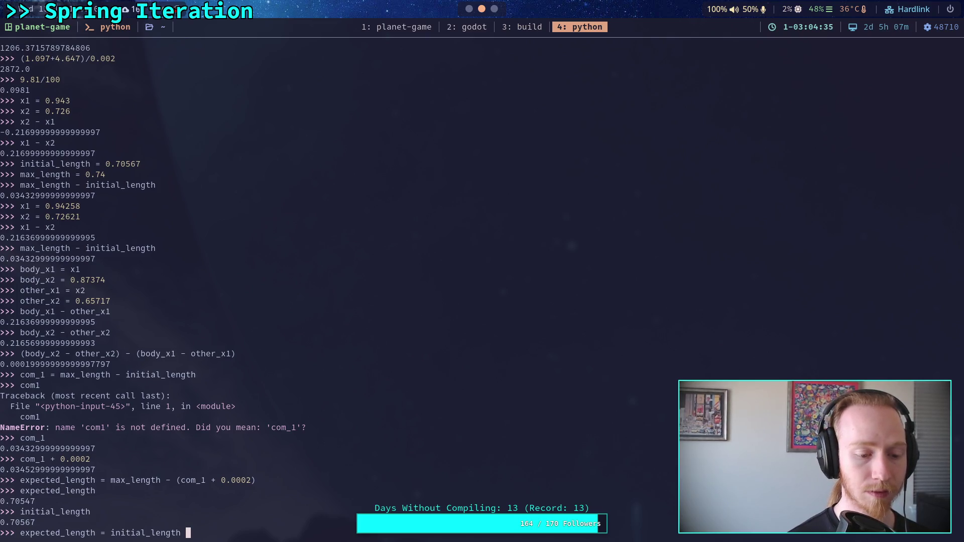
{"action": "type", "text": "+ 0.0002"}
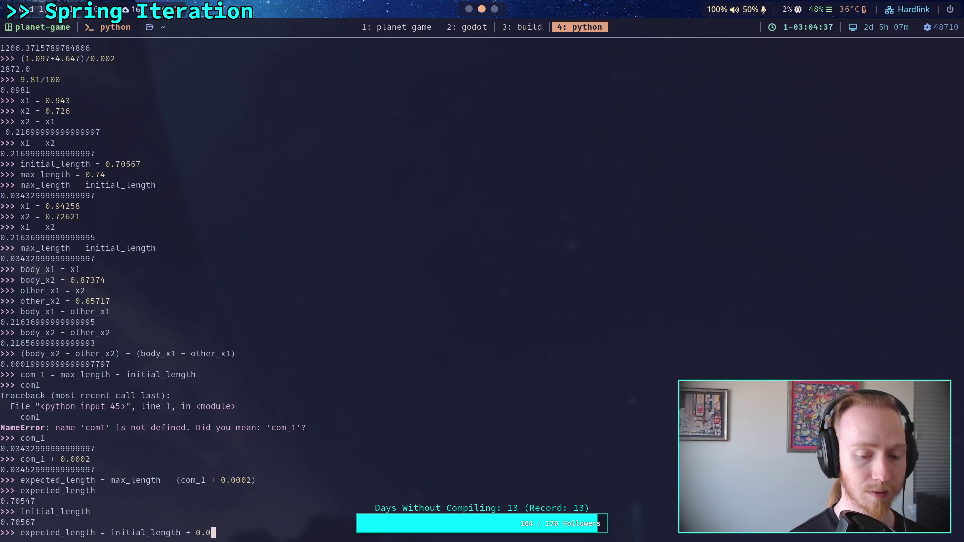
{"action": "key", "text": "Return"}
Step: Display the new expected_length, 0.70587, and switch back to the Godot debugger
{"action": "type", "text": "expected_"}
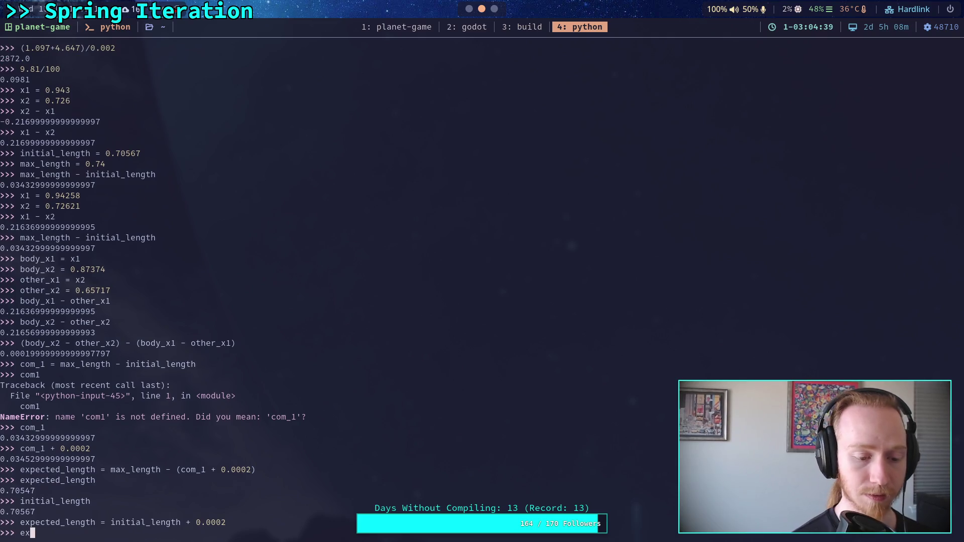
{"action": "type", "text": "length"}
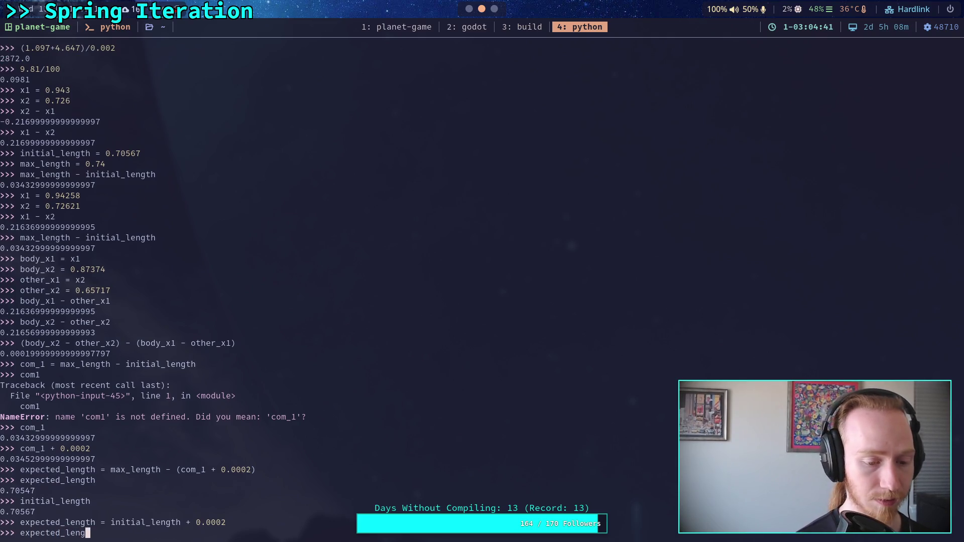
{"action": "key", "text": "Return"}
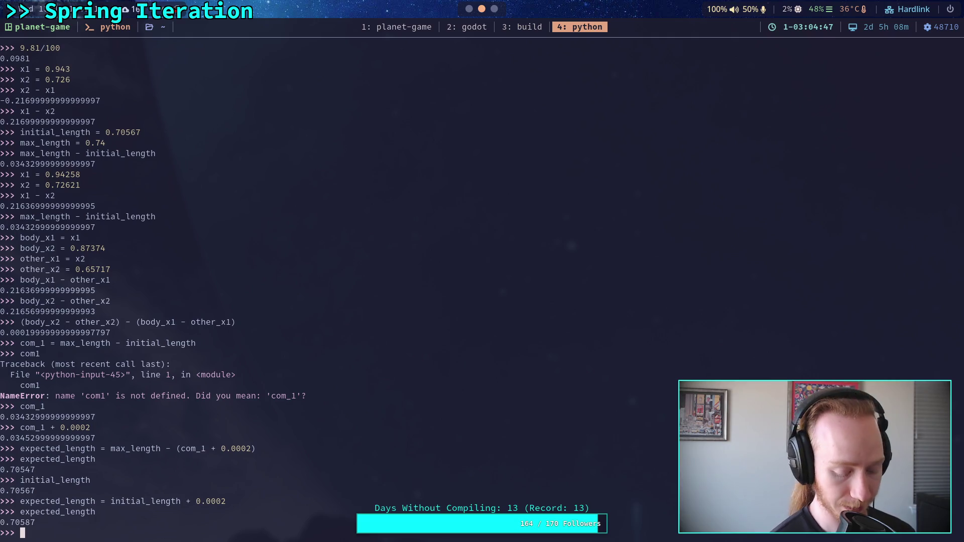
{"action": "key", "text": "super+2"}
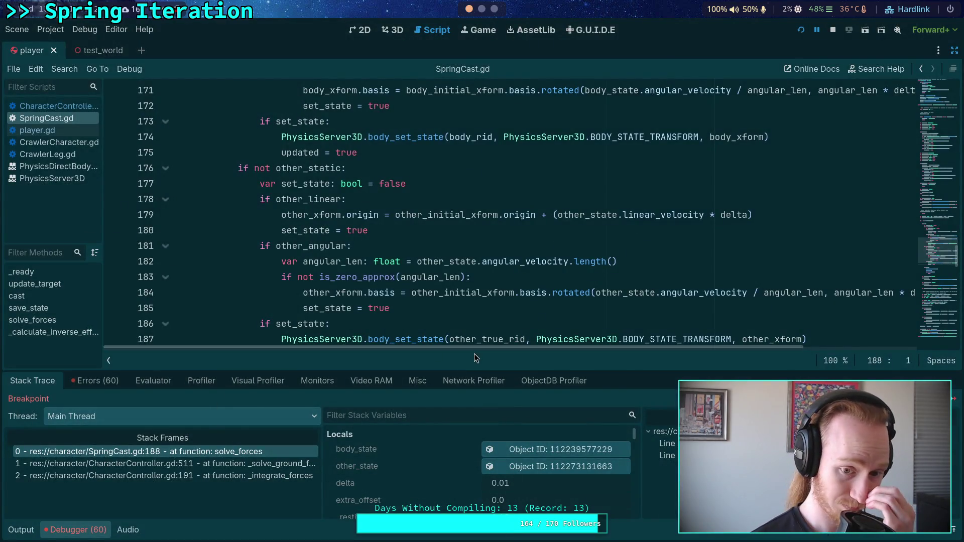
Step: Step into save_state and advance the paused SpringCast.gd execution to line 78
{"action": "scroll", "coordinate": [512, 311], "scroll_direction": "up", "scroll_amount": 3}
{"action": "scroll", "coordinate": [523, 307], "scroll_direction": "down", "scroll_amount": 6}
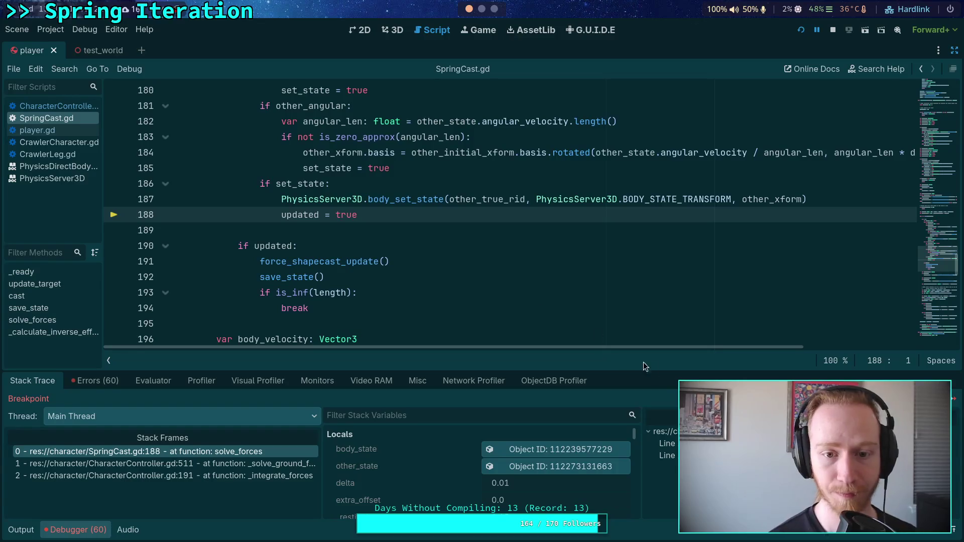
{"action": "key", "text": "F10"}
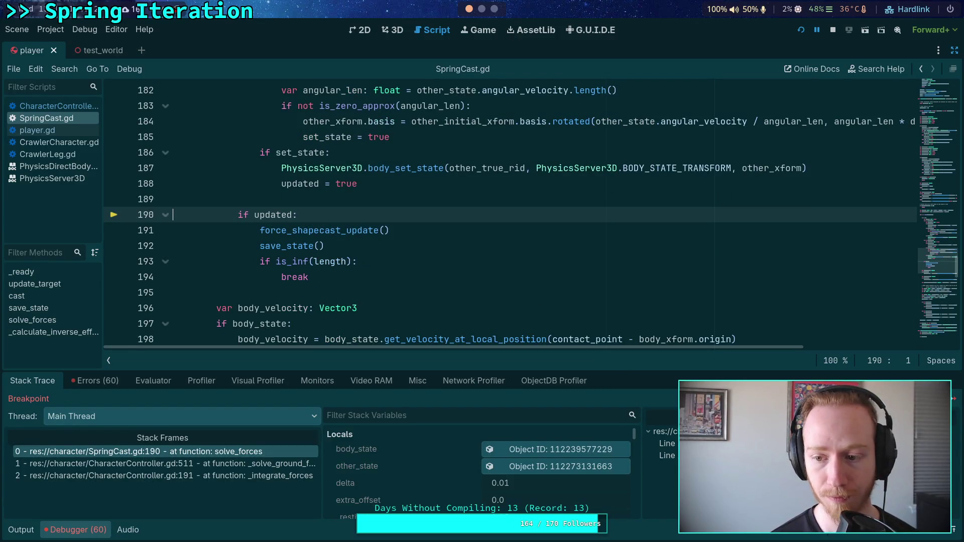
{"action": "key", "text": "F10"}
{"action": "key", "text": "F10"}
{"action": "key", "text": "F11"}
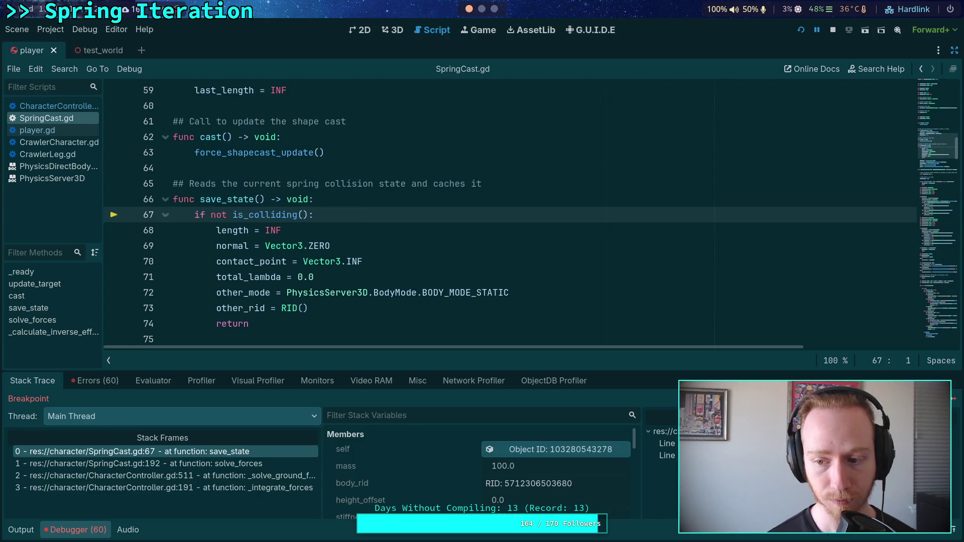
{"action": "key", "text": "F10"}
{"action": "key", "text": "F10"}
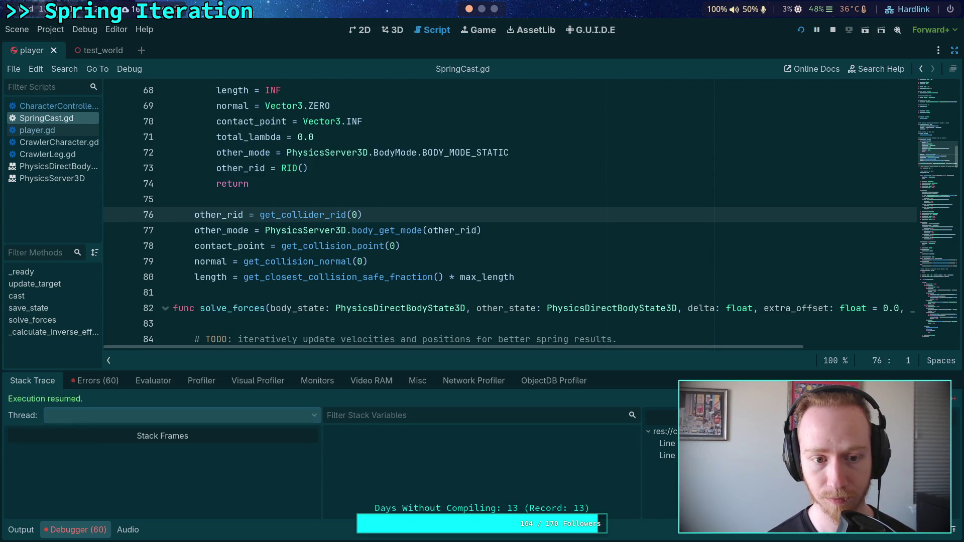
{"action": "key", "text": "F10"}
Step: Enlarge the debugger panel, read contact_point's value, and switch to the Python terminal
{"action": "mouse_move", "coordinate": [502, 372]}
{"action": "left_mouse_down"}
{"action": "mouse_move", "coordinate": [477, 331]}
{"action": "mouse_move", "coordinate": [422, 305]}
{"action": "left_mouse_up"}
{"action": "scroll", "coordinate": [416, 247], "scroll_direction": "down", "scroll_amount": 1}
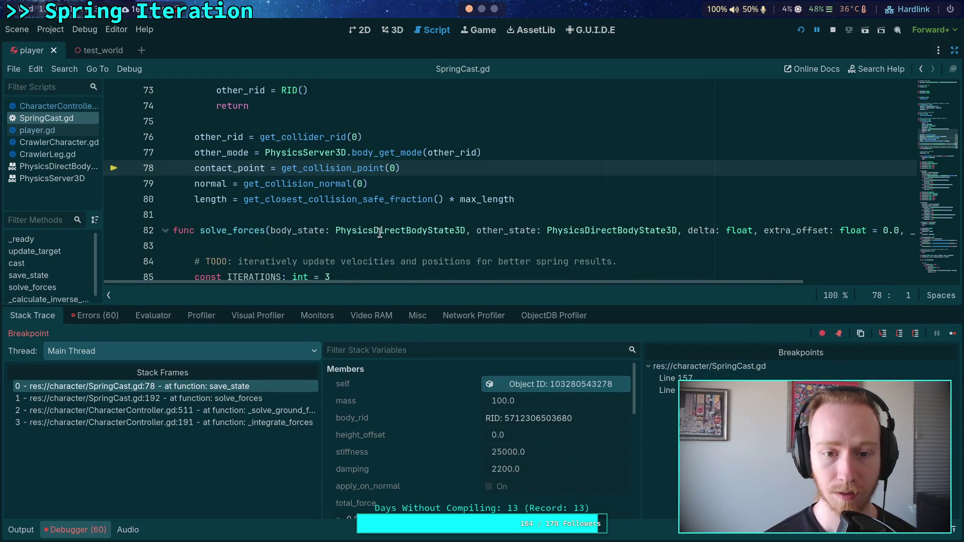
{"action": "scroll", "coordinate": [539, 430], "scroll_direction": "down", "scroll_amount": 5}
{"action": "scroll", "coordinate": [545, 438], "scroll_direction": "down", "scroll_amount": 4}
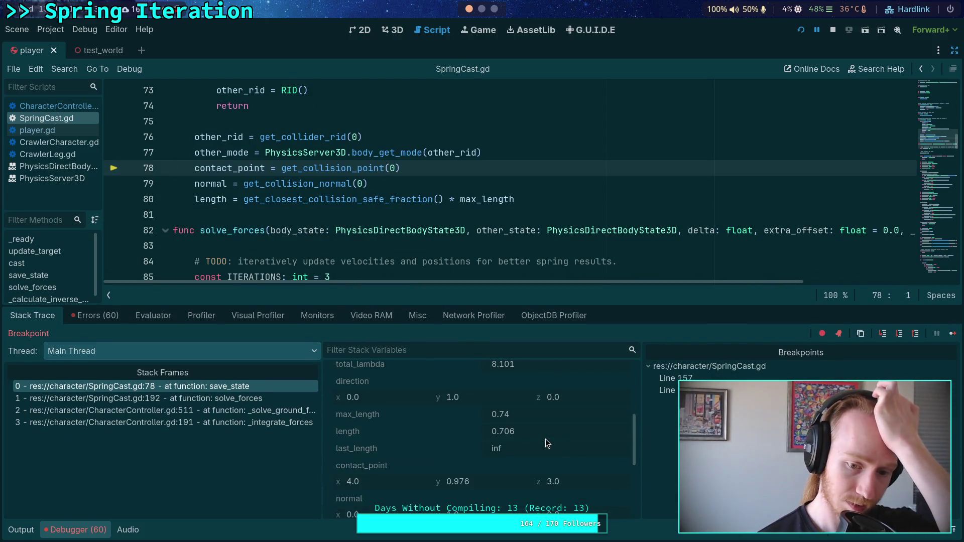
{"action": "scroll", "coordinate": [544, 439], "scroll_direction": "down", "scroll_amount": 1}
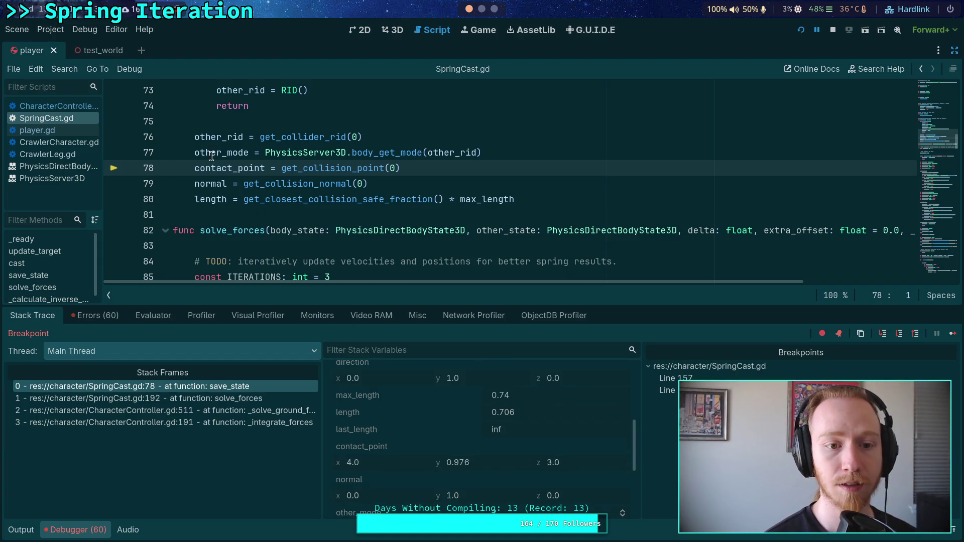
{"action": "mouse_move", "coordinate": [219, 172]}
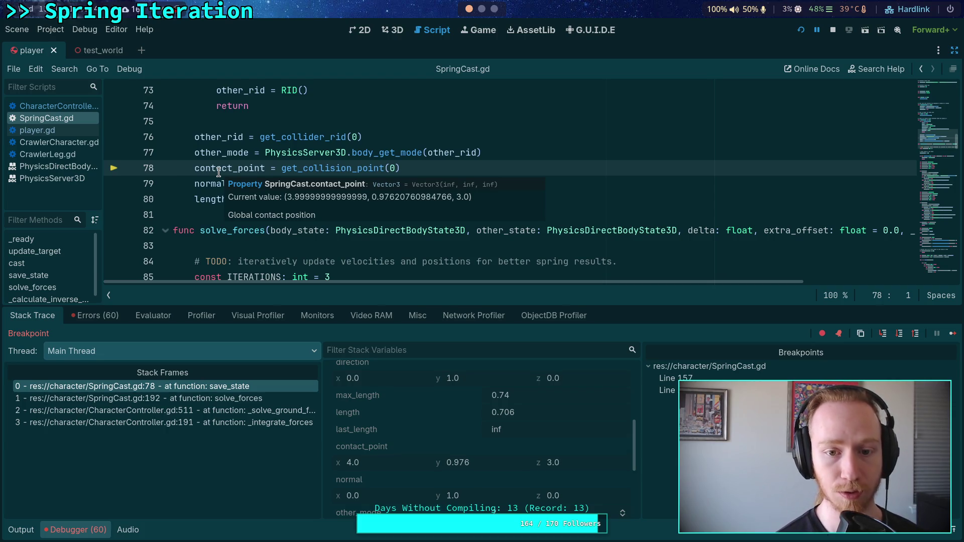
{"action": "key", "text": "super+4"}
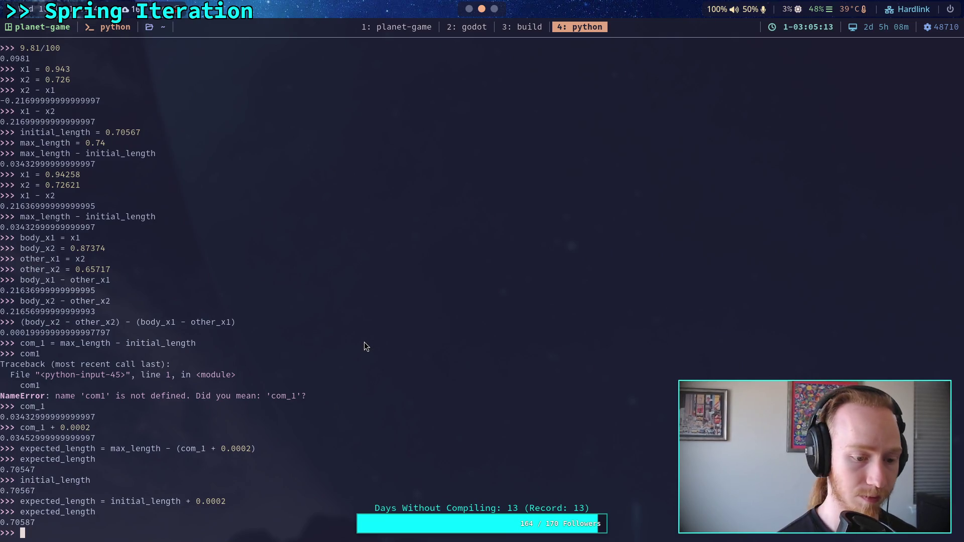
Step: Store contact_initial = 0.97621 in the REPL and return to the Godot debugger
{"action": "type", "text": "contact_"}
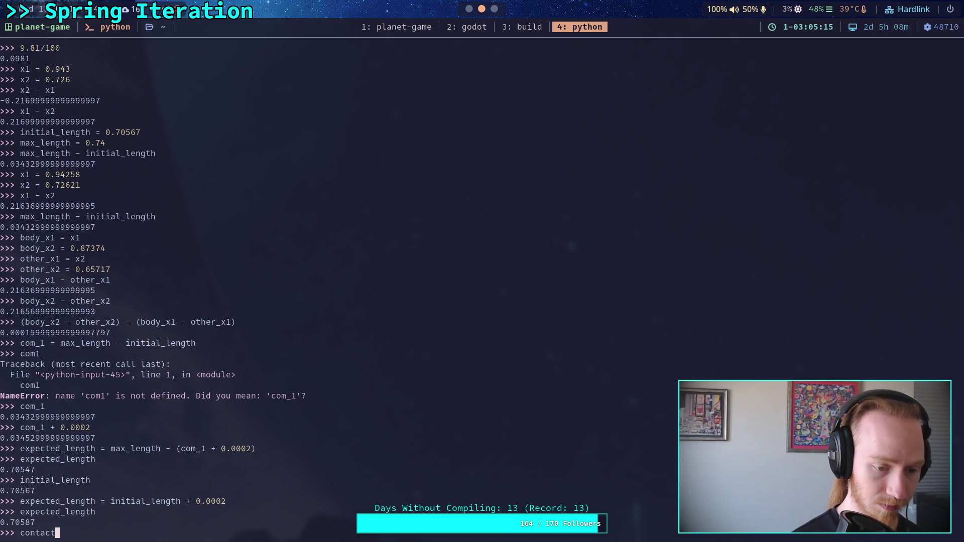
{"action": "type", "text": "initial = 0."}
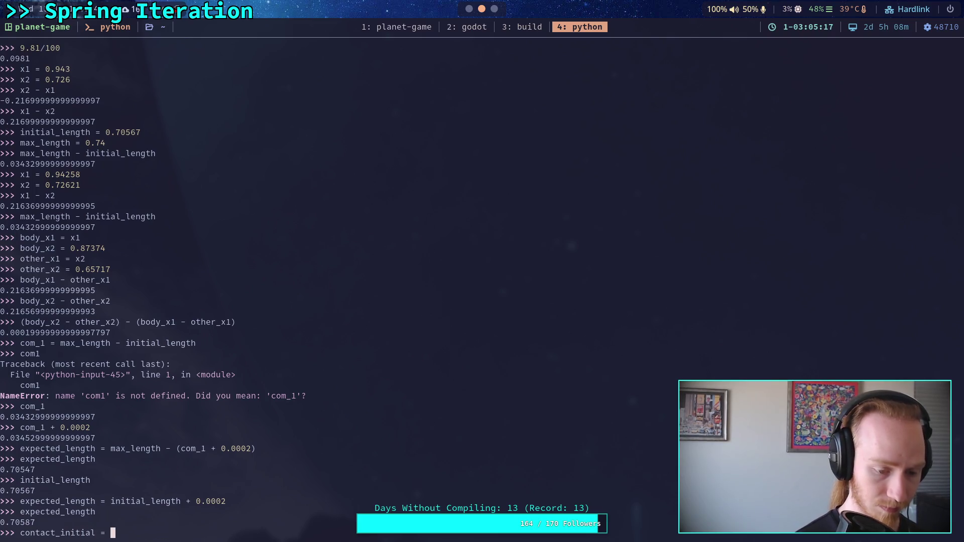
{"action": "type", "text": "97"}
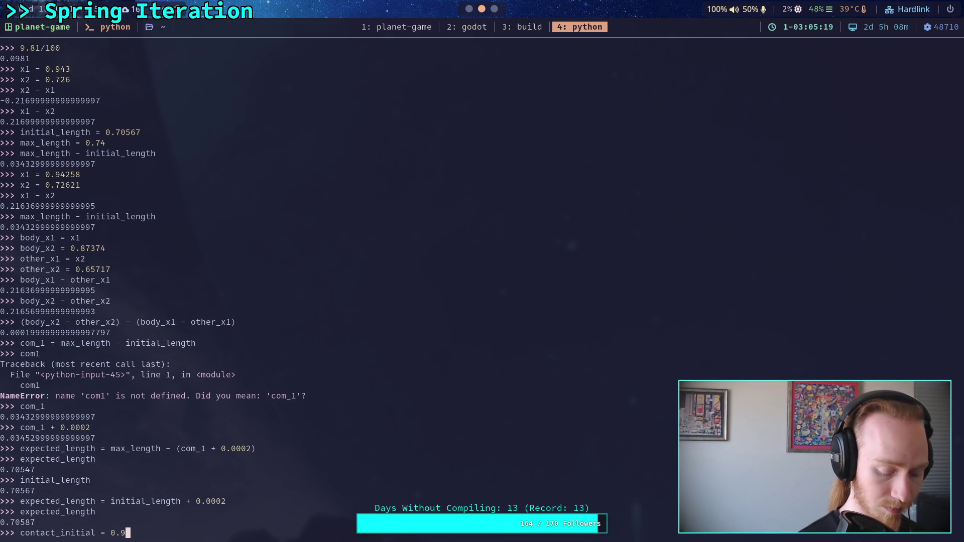
{"action": "type", "text": "621"}
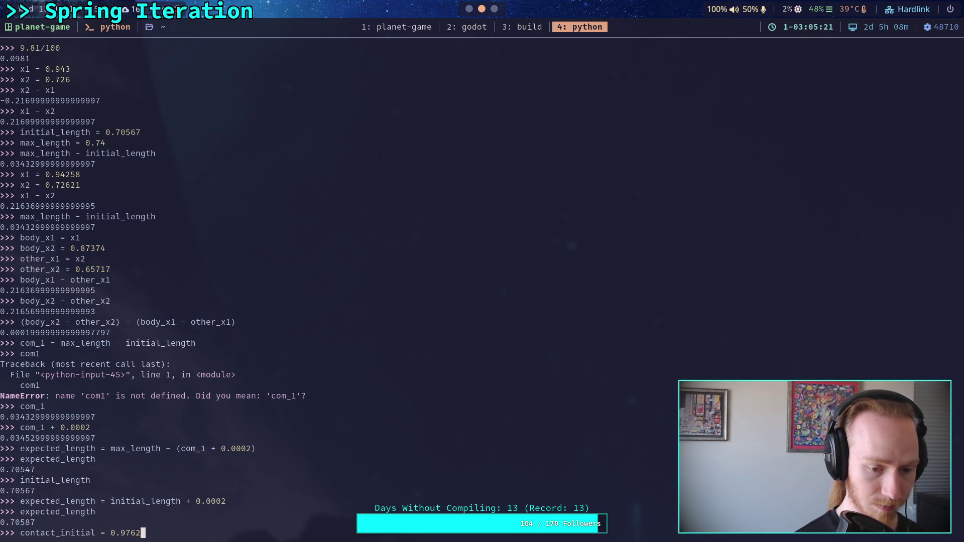
{"action": "key", "text": "Return"}
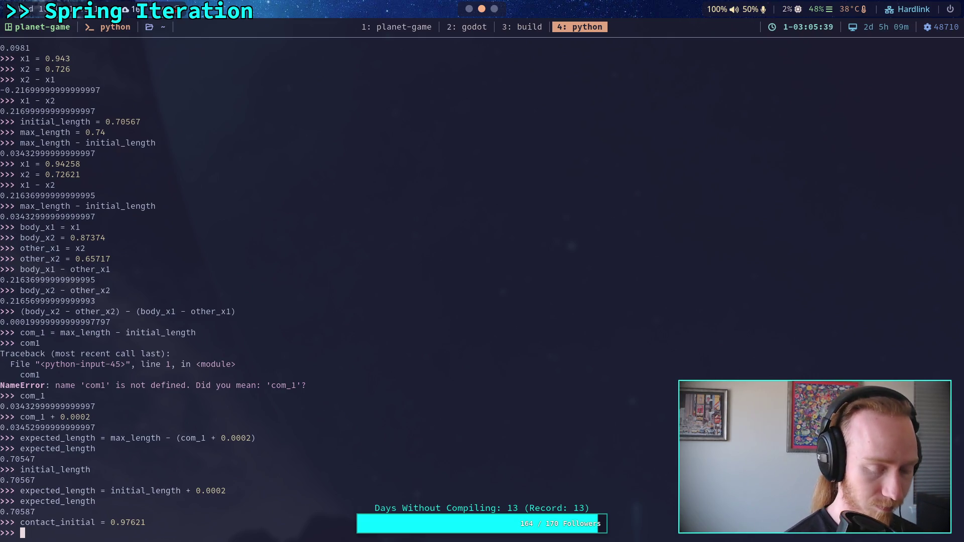
{"action": "key", "text": "super+2"}
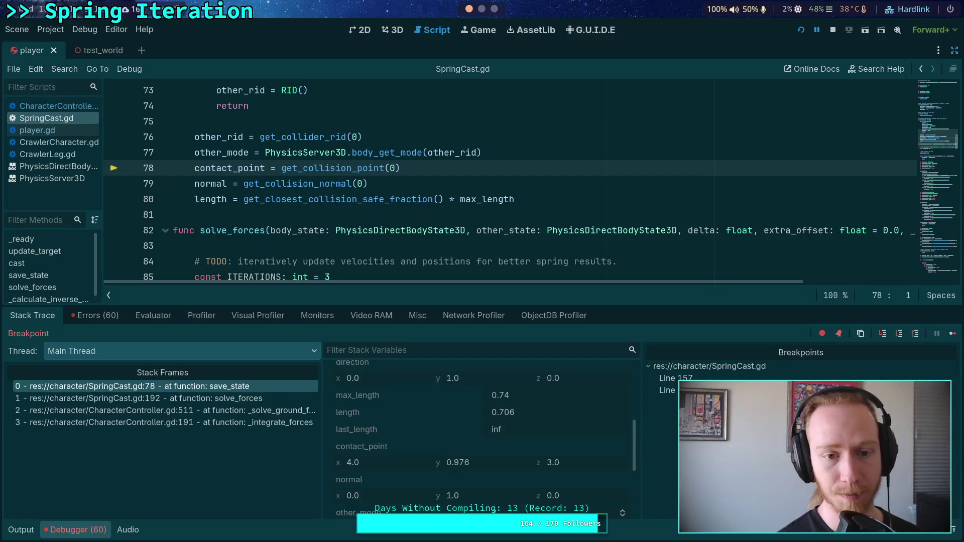
Step: Step over to line 79 and compare contact_point (about 4.0, 0.97621, 3.0) with the Python values
{"action": "left_click", "coordinate": [883, 333]}
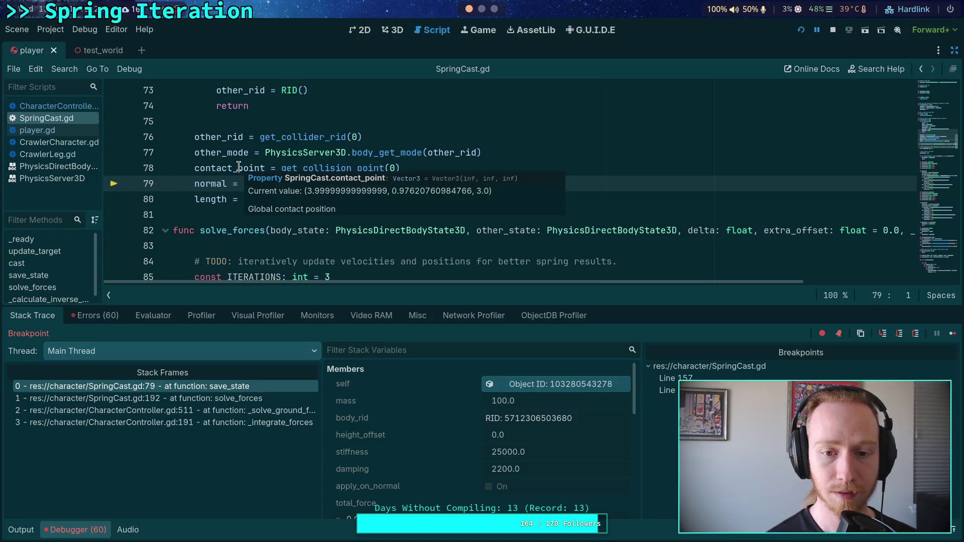
{"action": "scroll", "coordinate": [452, 388], "scroll_direction": "down", "scroll_amount": 3}
{"action": "scroll", "coordinate": [453, 388], "scroll_direction": "down", "scroll_amount": 2}
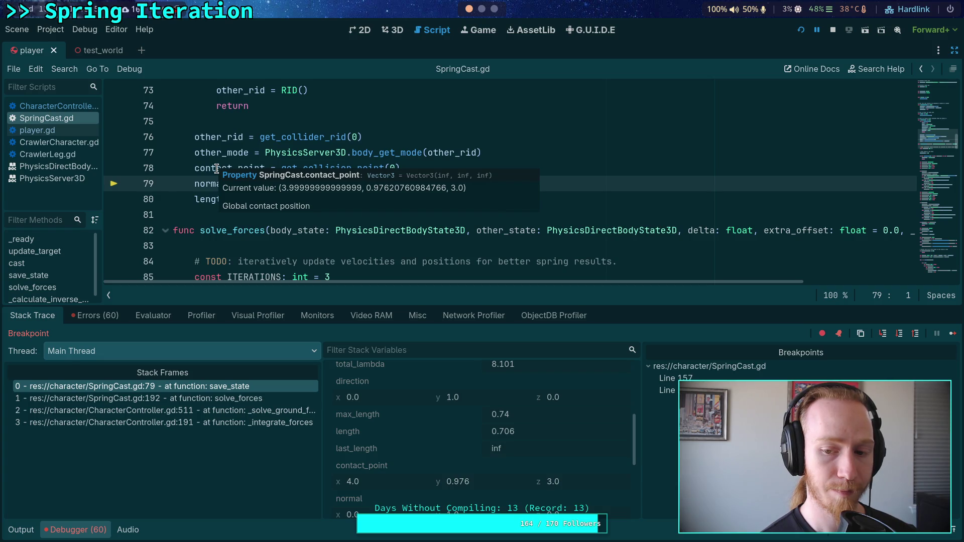
{"action": "left_click", "coordinate": [481, 8]}
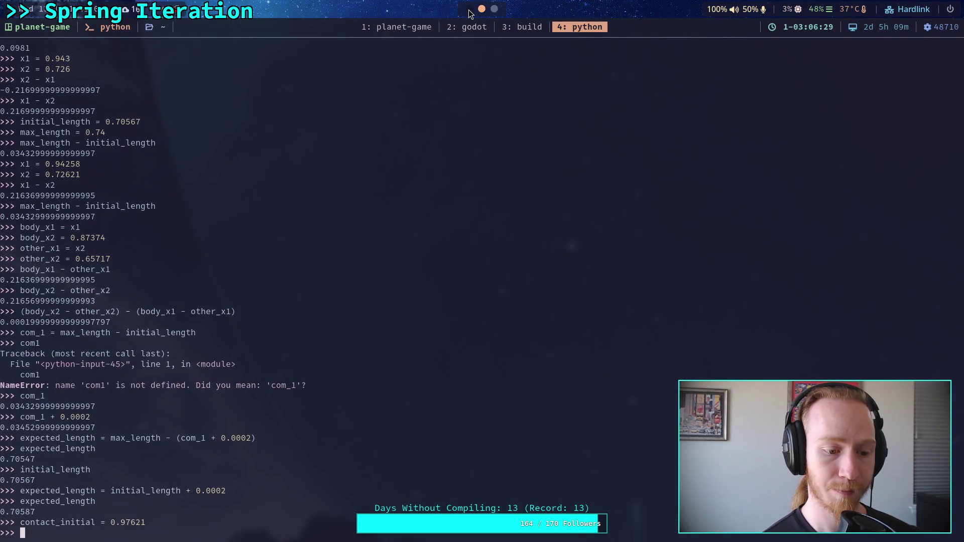
{"action": "left_click", "coordinate": [469, 9]}
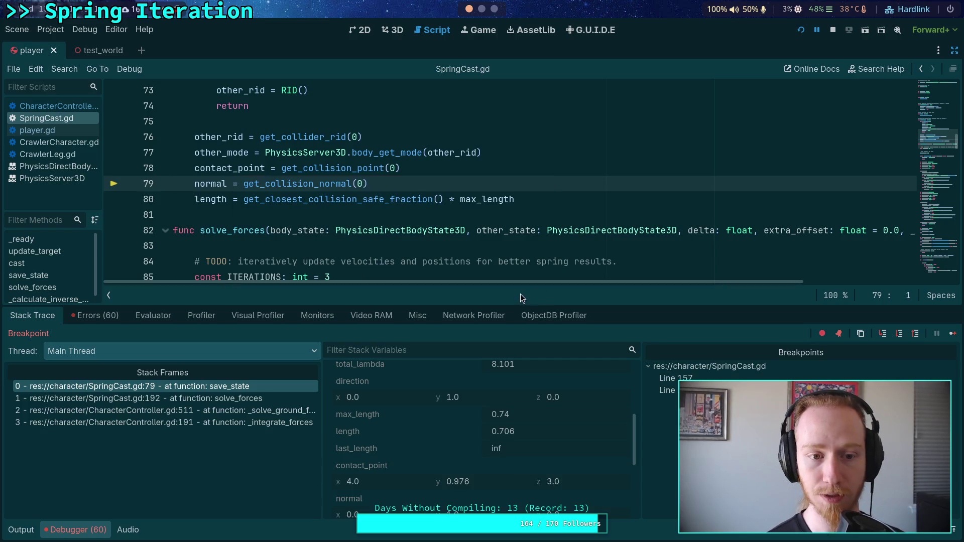
Step: Step over twice back to solve_forces line 193 and compare length, 0.705673828125, with the Python figures
{"action": "left_click", "coordinate": [900, 333]}
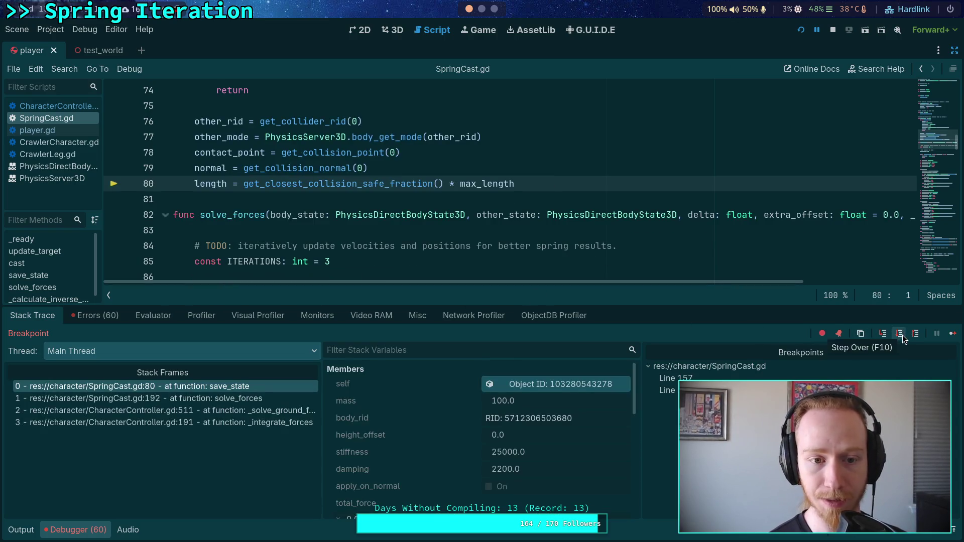
{"action": "left_click", "coordinate": [900, 334]}
{"action": "scroll", "coordinate": [418, 410], "scroll_direction": "down", "scroll_amount": 6}
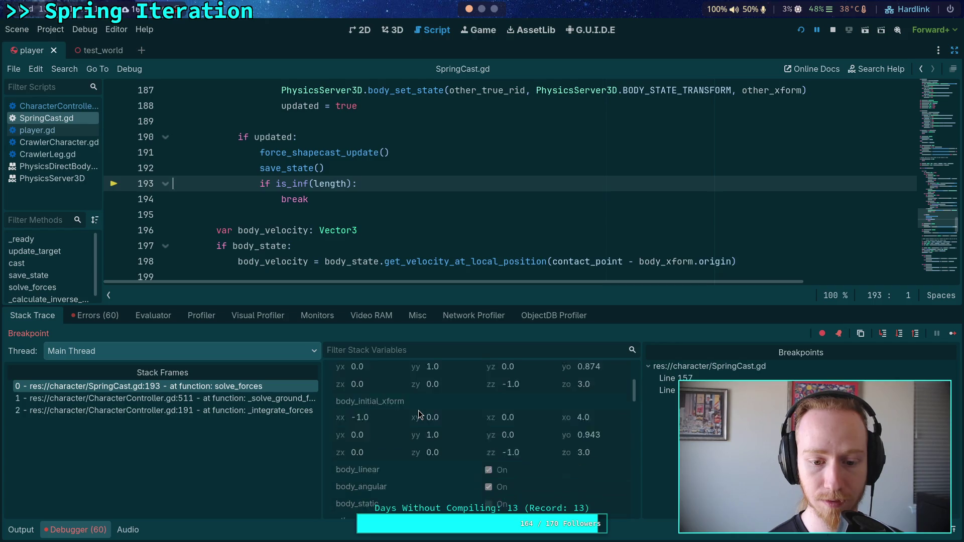
{"action": "scroll", "coordinate": [338, 236], "scroll_direction": "down", "scroll_amount": 1}
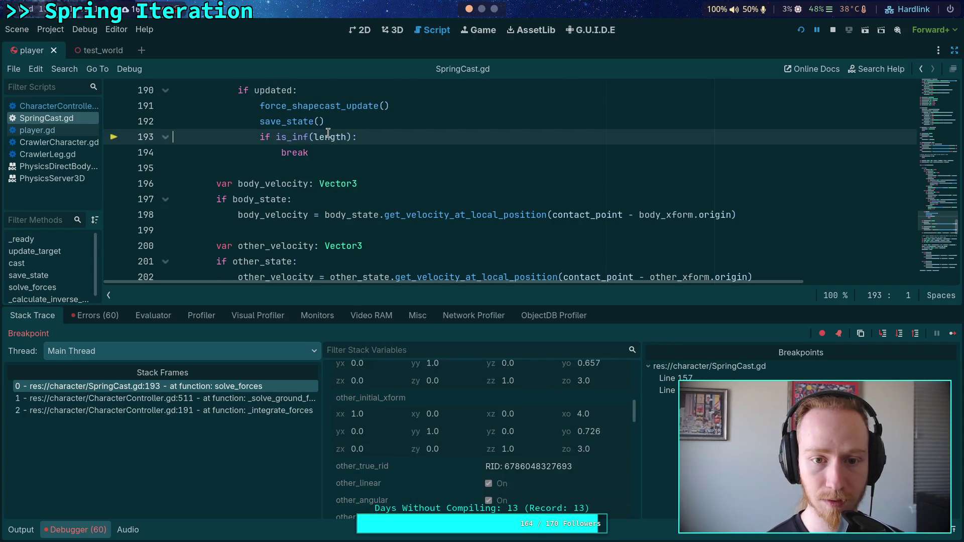
{"action": "mouse_move", "coordinate": [328, 133]}
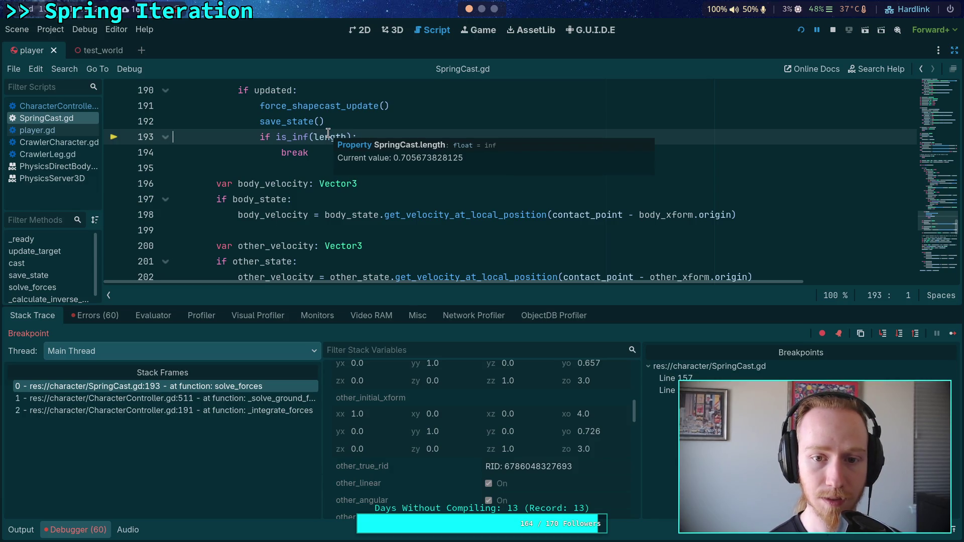
{"action": "left_click", "coordinate": [481, 9]}
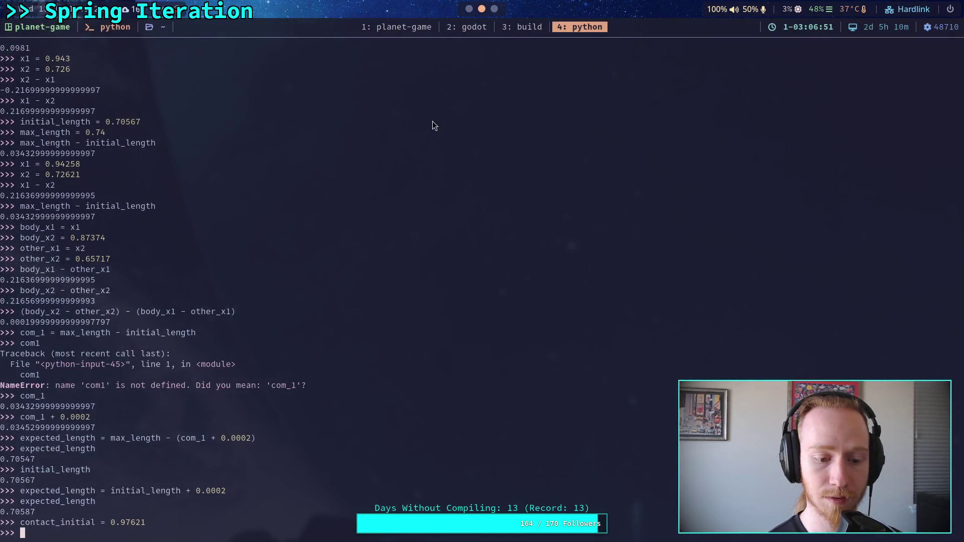
{"action": "left_click", "coordinate": [469, 8]}
{"action": "scroll", "coordinate": [385, 203], "scroll_direction": "up", "scroll_amount": 2}
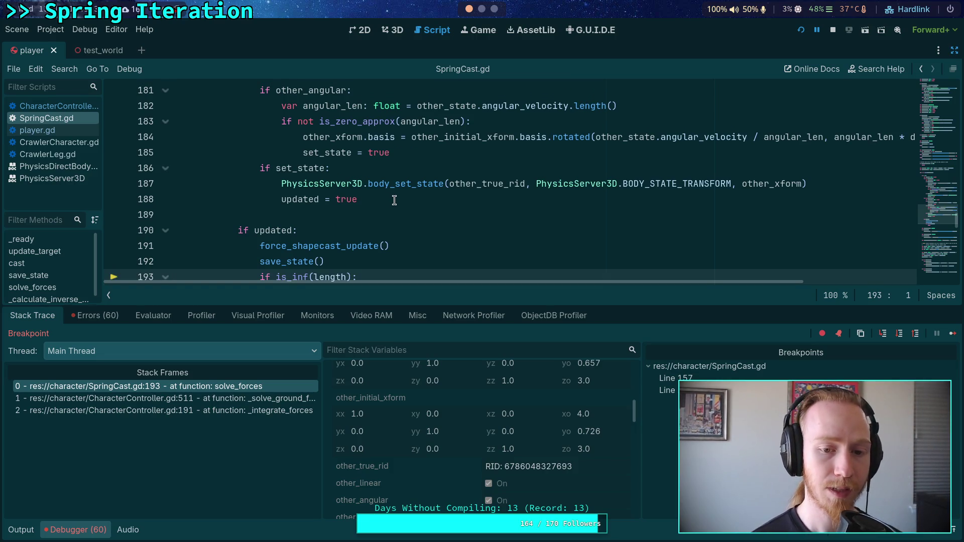
{"action": "scroll", "coordinate": [394, 200], "scroll_direction": "down", "scroll_amount": 1}
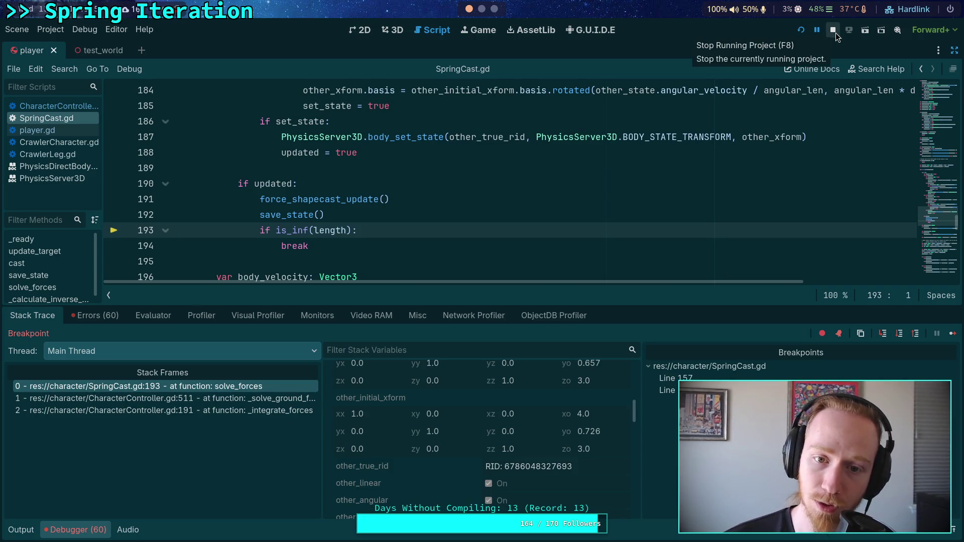
Step: Check the body_set_state and force_shapecast_update documentation, then stop the running project (F8)
{"action": "mouse_move", "coordinate": [419, 132]}
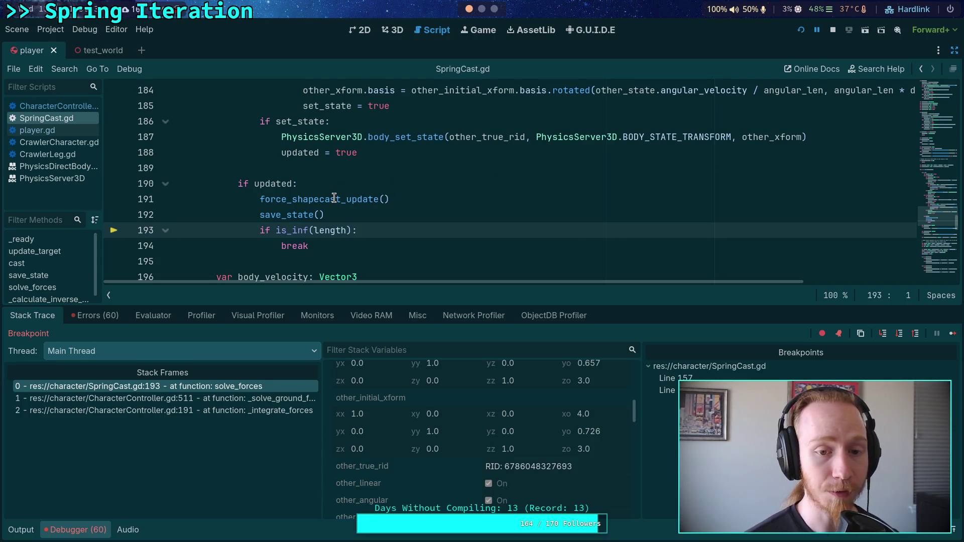
{"action": "mouse_move", "coordinate": [334, 198]}
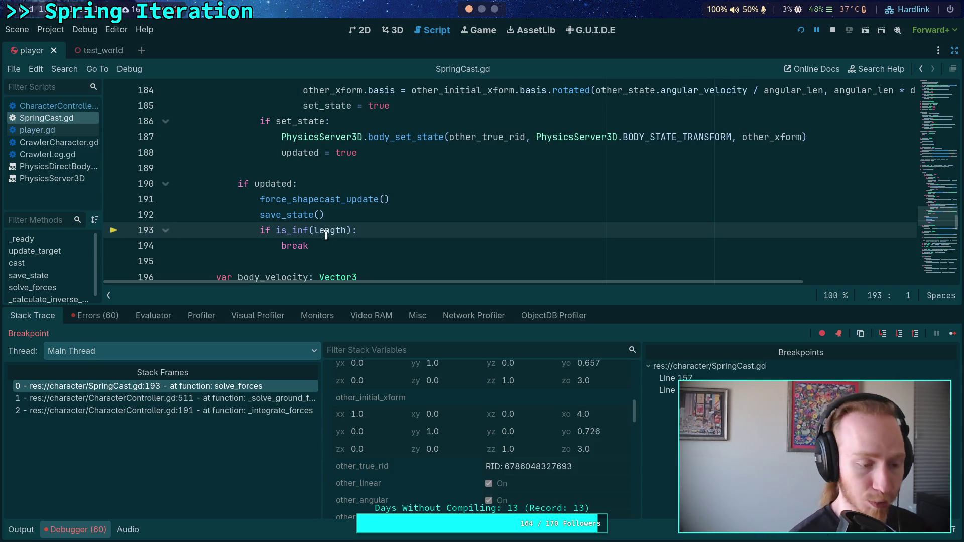
{"action": "left_click", "coordinate": [832, 31]}
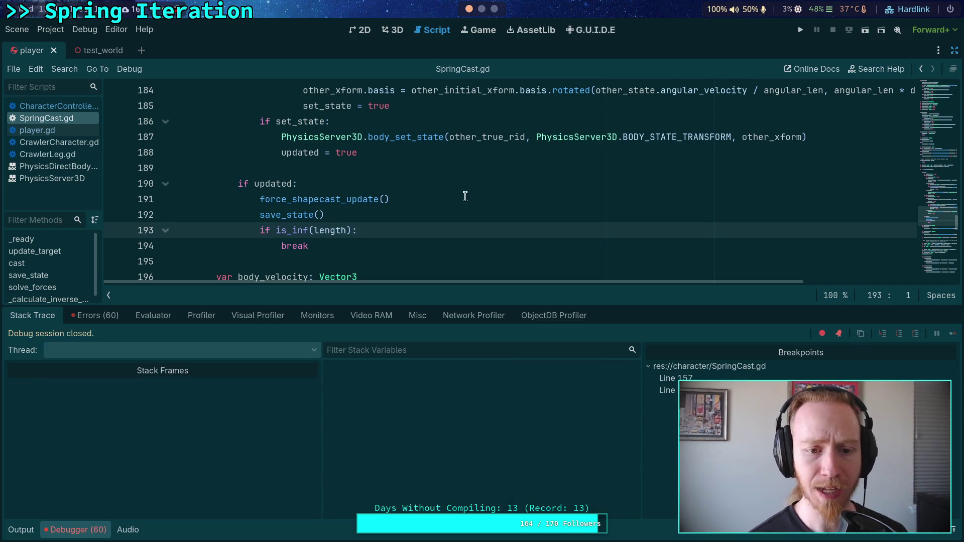
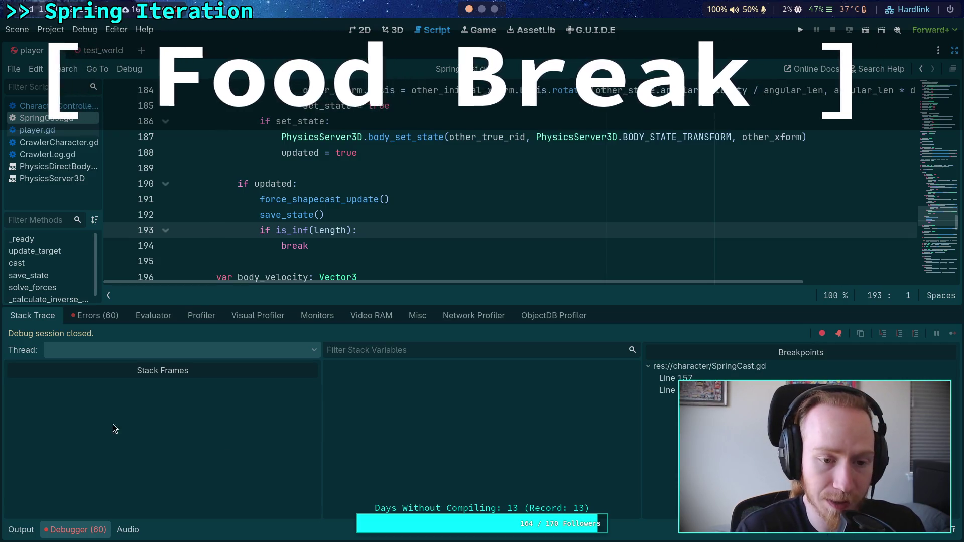
Step: Collapse the Debugger dock, put the cursor on SpringCast.gd line 199, then go to the python workspace
{"action": "left_click", "coordinate": [98, 531]}
{"action": "left_click", "coordinate": [492, 324]}
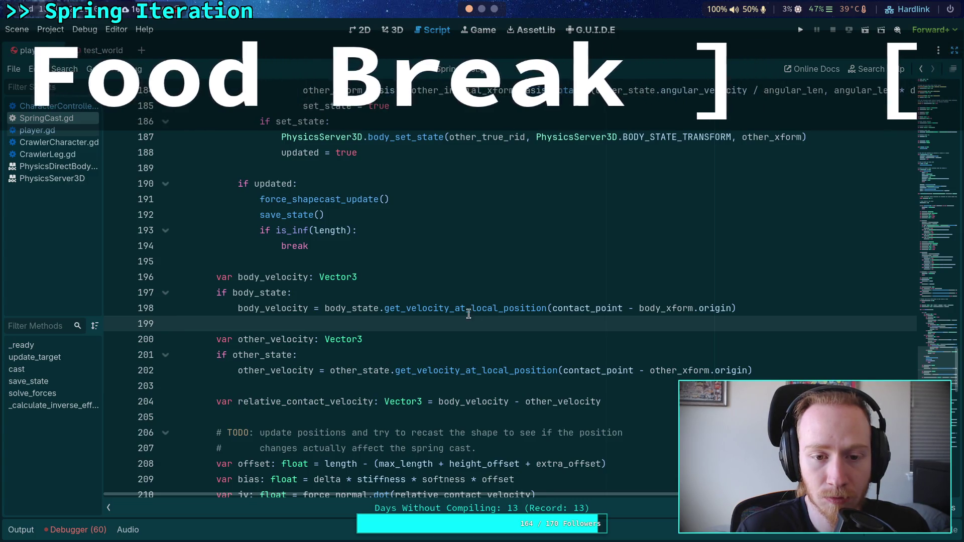
{"action": "mouse_move", "coordinate": [344, 199]}
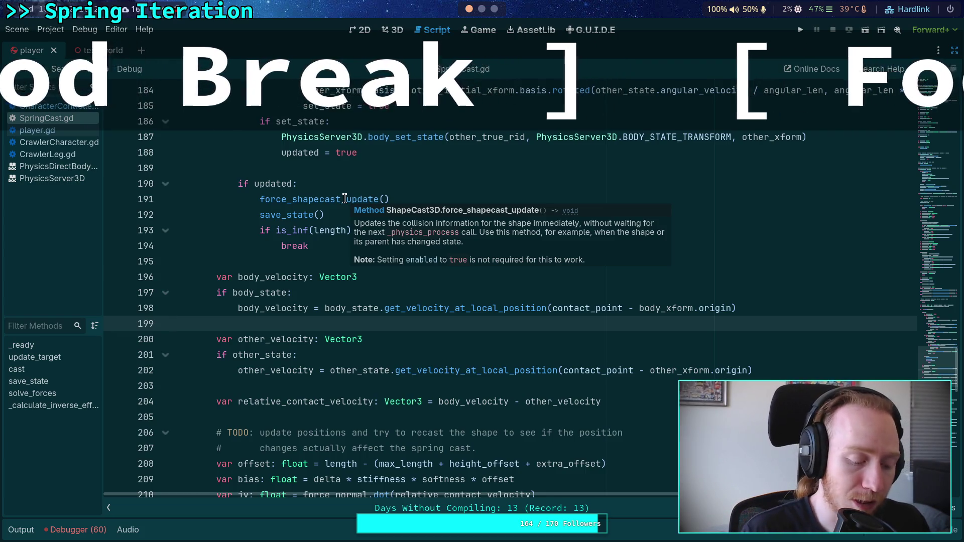
{"action": "key", "text": "super+4"}
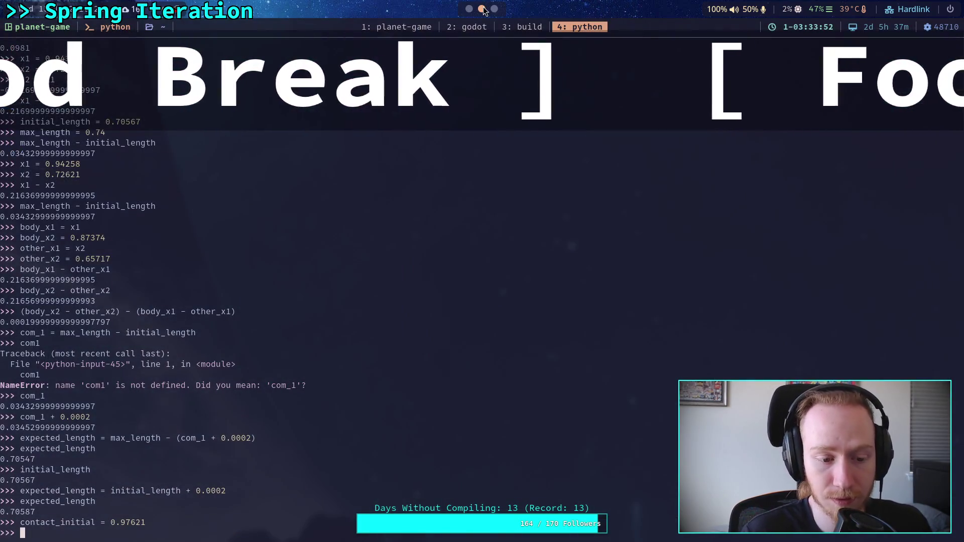
Step: Scroll shape_cast_3d.cpp in Neovim to _update_shapecast_state, briefly checking the GitHub commit diff
{"action": "left_click", "coordinate": [471, 28]}
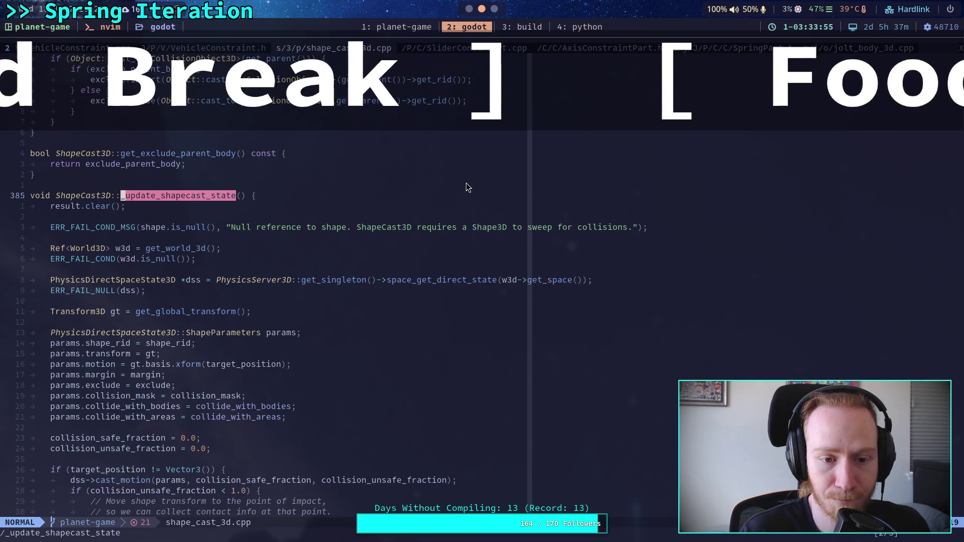
{"action": "scroll", "coordinate": [466, 186], "scroll_direction": "down", "scroll_amount": 3}
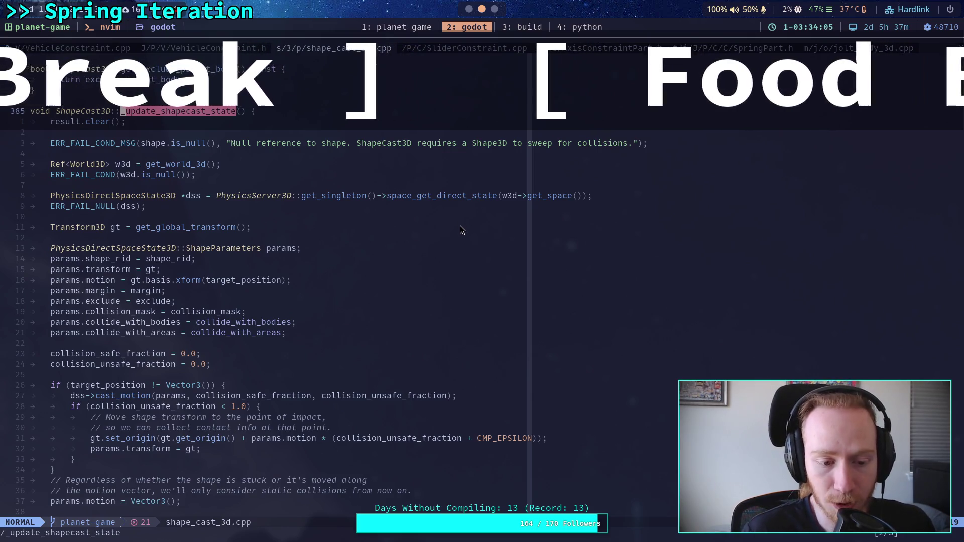
{"action": "scroll", "coordinate": [459, 206], "scroll_direction": "up", "scroll_amount": 2}
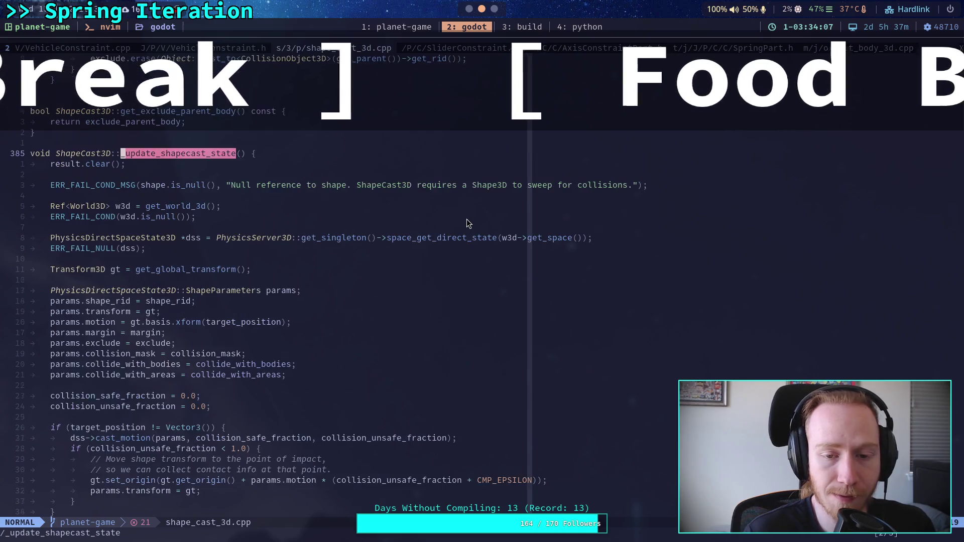
{"action": "left_click", "coordinate": [494, 8]}
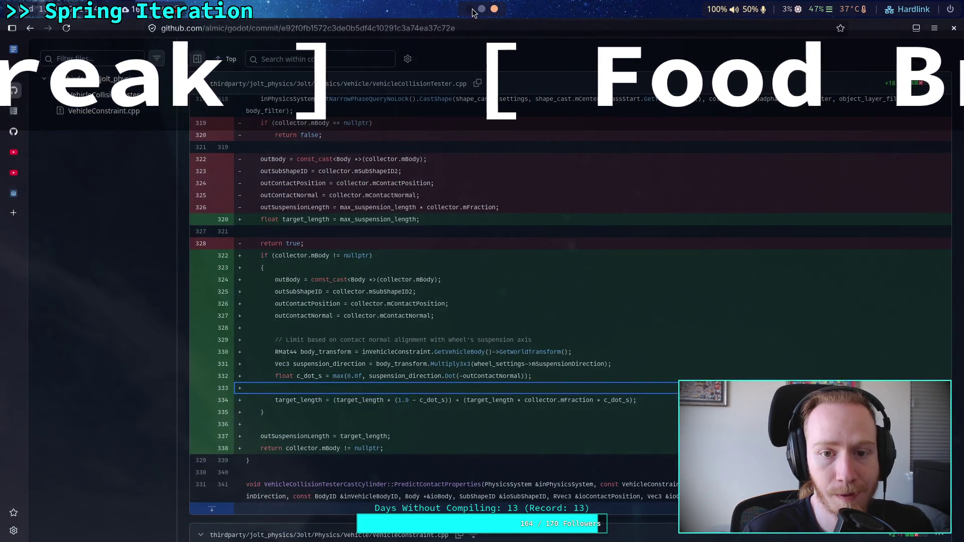
{"action": "left_click", "coordinate": [469, 9]}
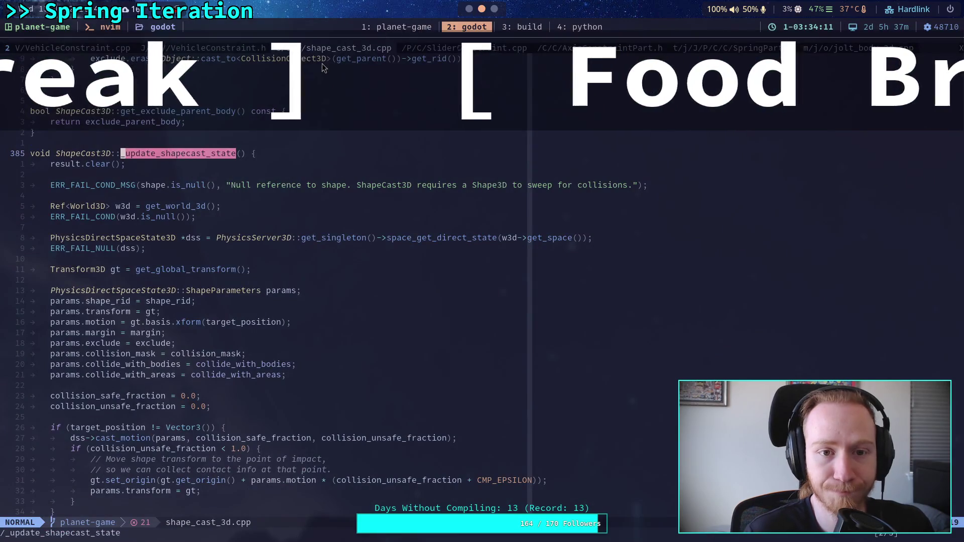